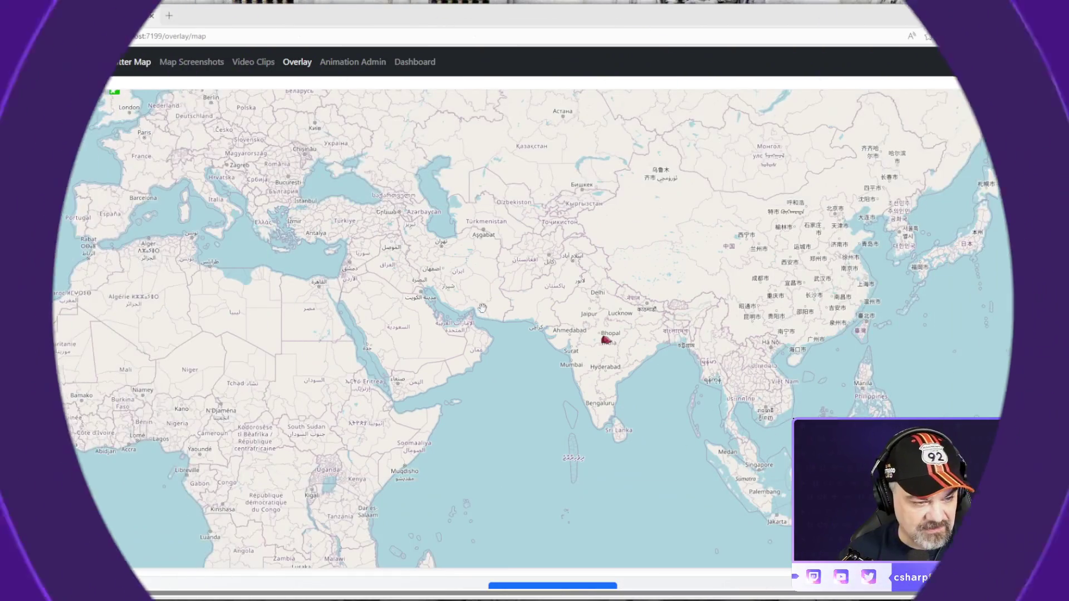
Step: Let the overlay map cycle from the India marker to the viewer marker near Bellingham, Washington
{"action": "scroll", "coordinate": [580, 313], "scroll_direction": "down", "scroll_amount": 1}
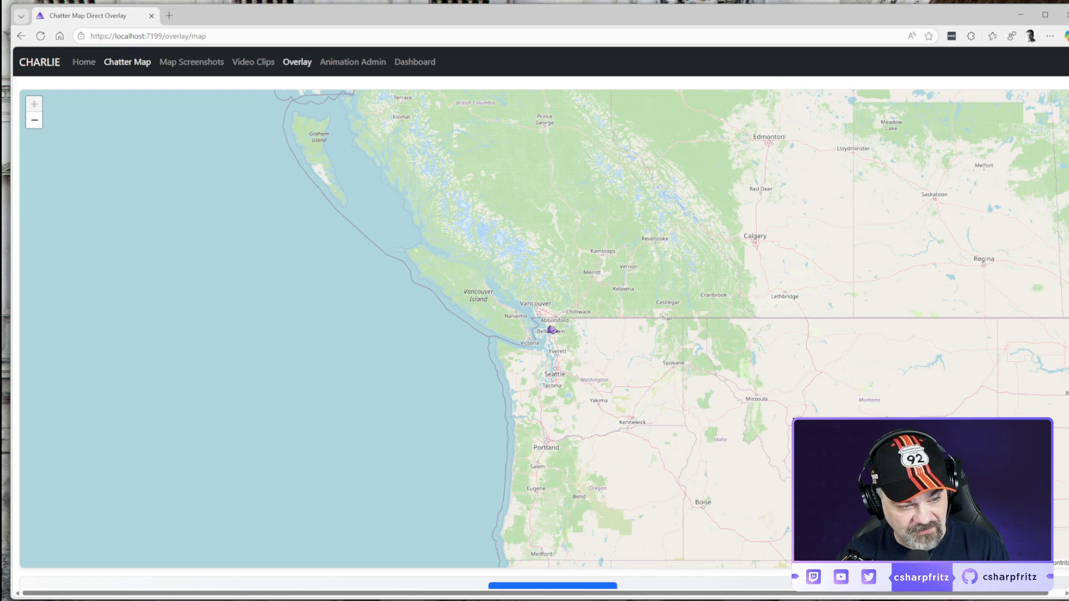
Step: Leave the overlay map running until it pans to the viewer marker near Sinop, Brazil
{"action": "mouse_move", "coordinate": [553, 336]}
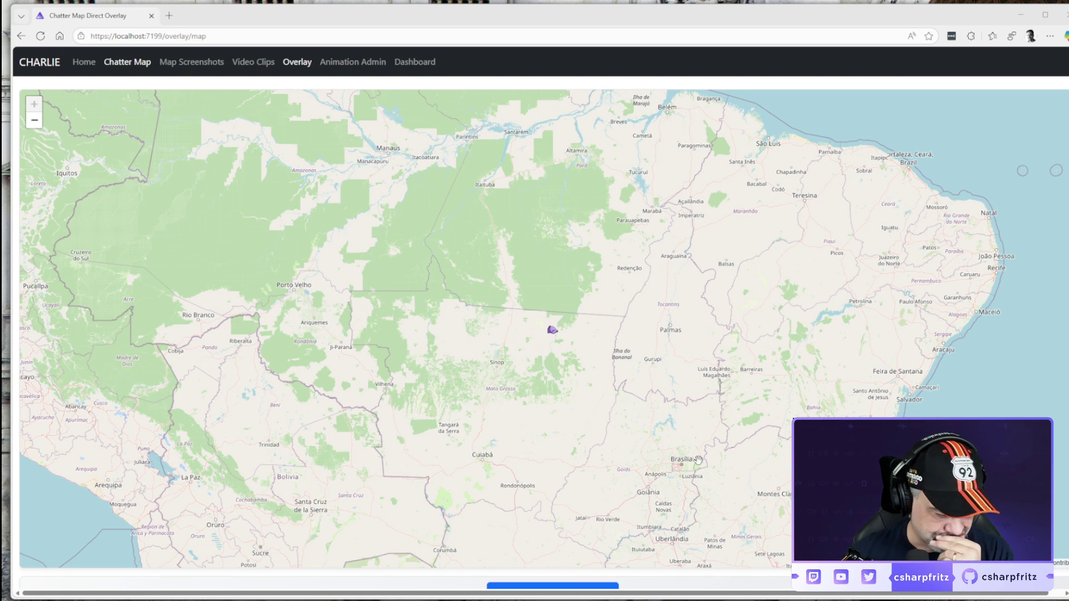
{"action": "mouse_move", "coordinate": [232, 600]}
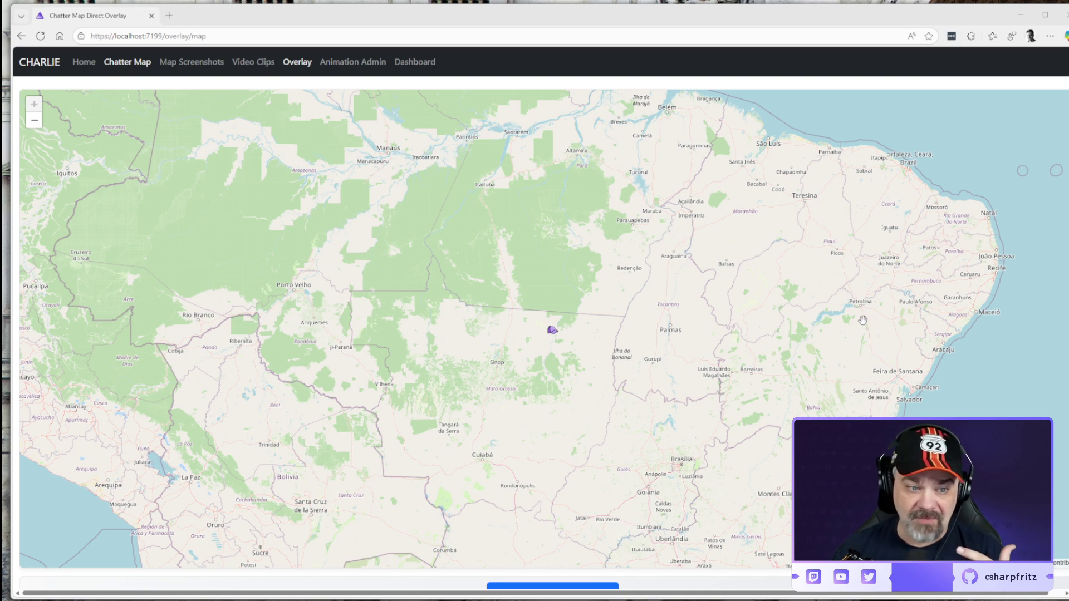
Step: Show the chatter map with viewer markers near Glasgow, Preston, London, central Denmark and Copenhagen
{"action": "scroll", "coordinate": [863, 320], "scroll_direction": "down", "scroll_amount": 1}
{"action": "scroll", "coordinate": [862, 324], "scroll_direction": "down", "scroll_amount": 2}
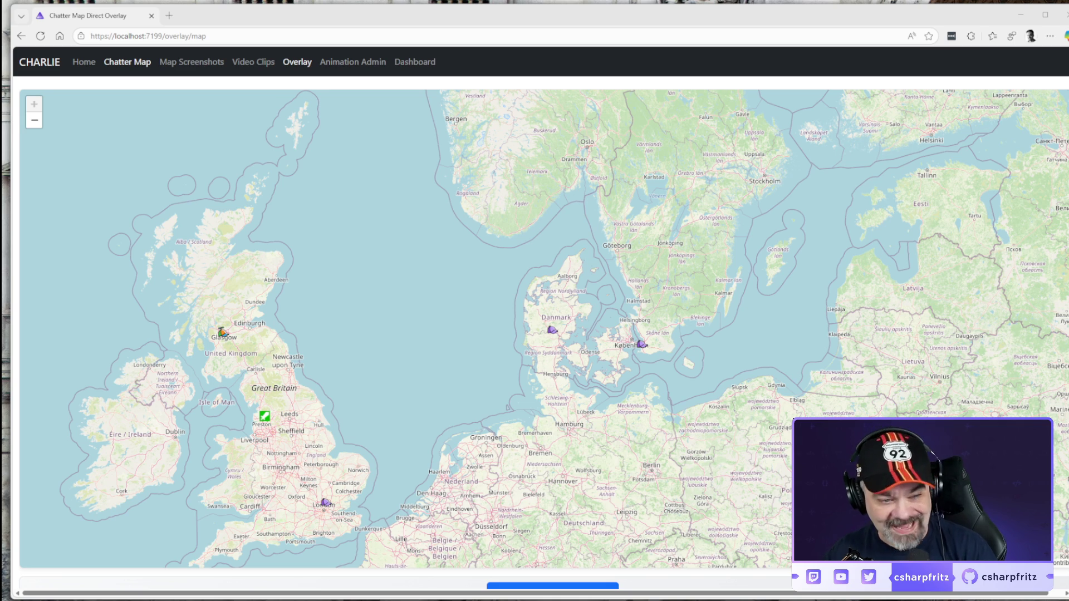
Step: Pan the world chatter map past Europe, the Atlantic and Africa until Australia is visible
{"action": "left_click_drag", "start_coordinate": [942, 393], "coordinate": [900, 313]}
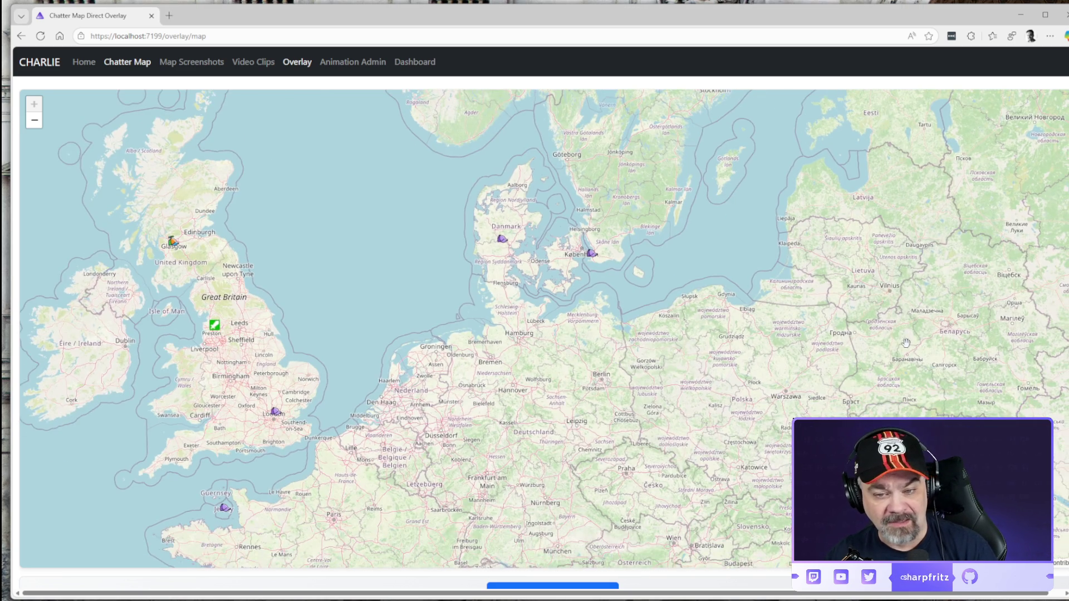
{"action": "scroll", "coordinate": [905, 342], "scroll_direction": "down", "scroll_amount": 1}
{"action": "scroll", "coordinate": [900, 382], "scroll_direction": "down", "scroll_amount": 1}
{"action": "left_click_drag", "start_coordinate": [918, 482], "coordinate": [880, 318]}
{"action": "scroll", "coordinate": [906, 348], "scroll_direction": "down", "scroll_amount": 1}
{"action": "mouse_move", "coordinate": [933, 405]}
{"action": "left_mouse_down"}
{"action": "mouse_move", "coordinate": [756, 339]}
{"action": "mouse_move", "coordinate": [608, 316]}
{"action": "left_mouse_up"}
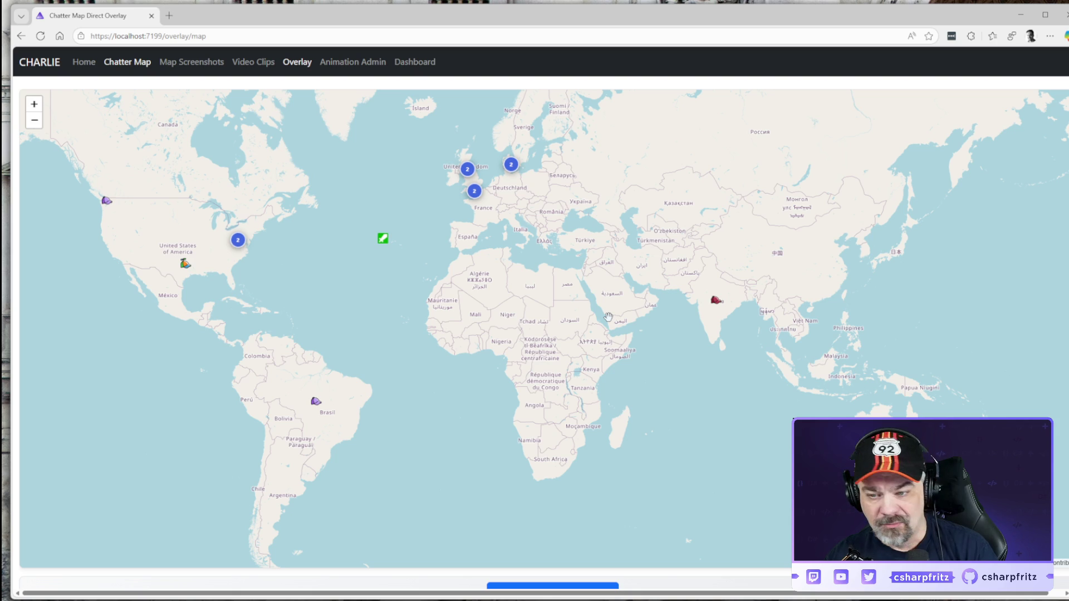
{"action": "mouse_move", "coordinate": [719, 378]}
{"action": "left_mouse_down"}
{"action": "mouse_move", "coordinate": [649, 335]}
{"action": "mouse_move", "coordinate": [684, 293]}
{"action": "mouse_move", "coordinate": [680, 386]}
{"action": "left_mouse_up"}
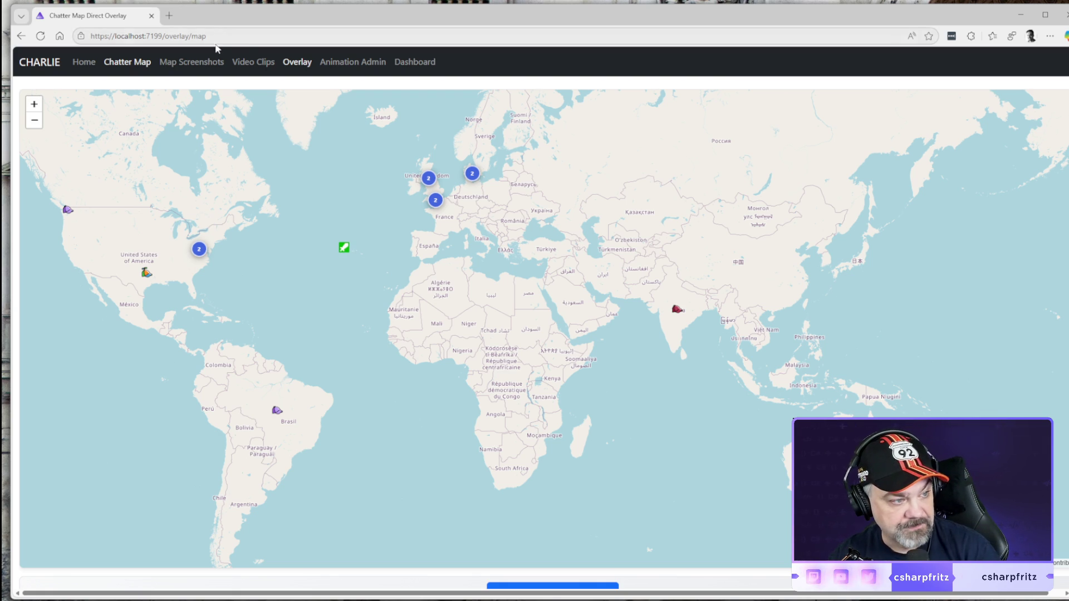
Step: In a new tab, go to neonlynk.com after correcting the mistyped address
{"action": "key", "text": "ctrl+t"}
{"action": "left_click", "coordinate": [175, 36]}
{"action": "type", "text": "neonlly"}
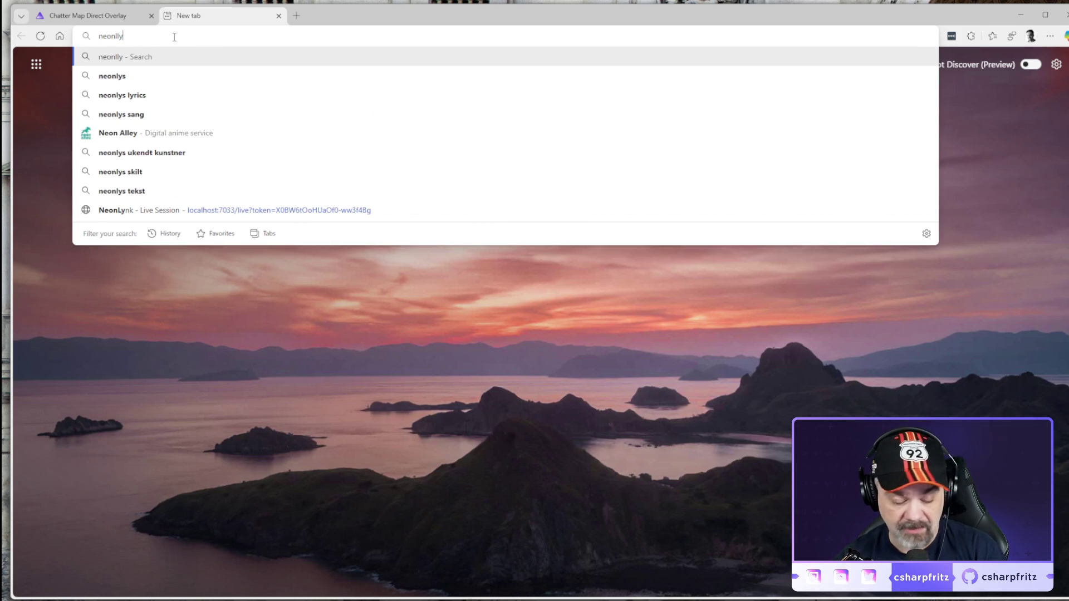
{"action": "type", "text": "nk.com"}
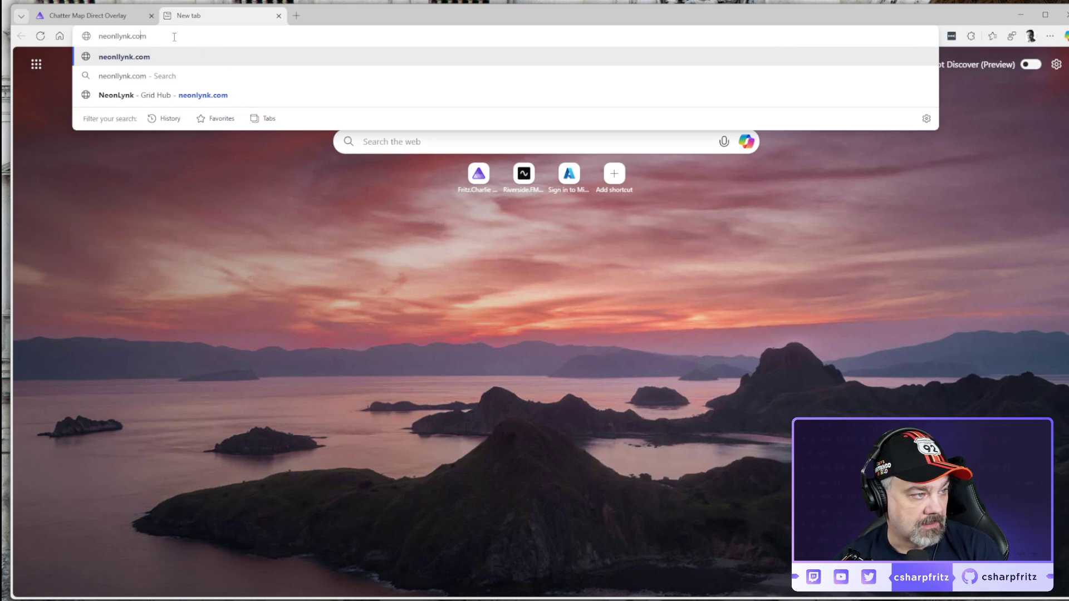
{"action": "key", "text": "BackSpace"}
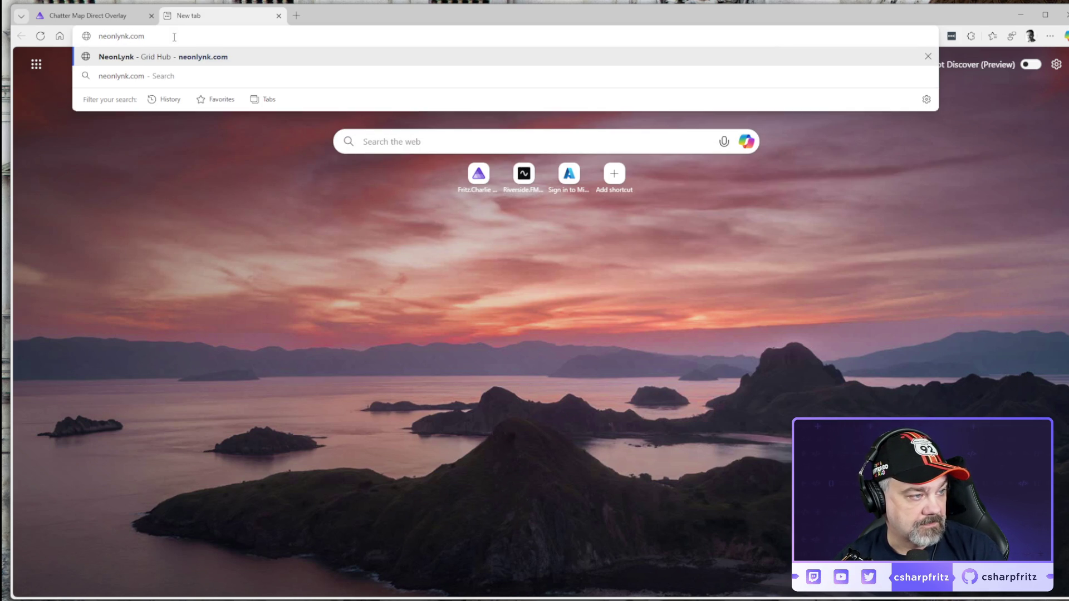
{"action": "key", "text": "Return"}
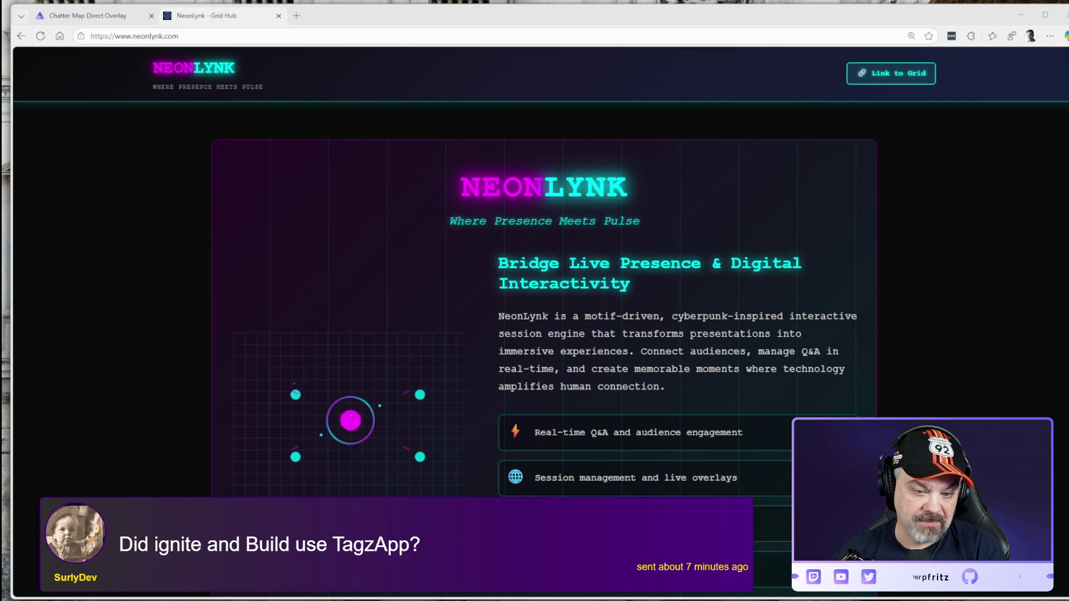
Step: Scroll to Sessions on The Grid and open the Live 360 .NET Aspire session's archive
{"action": "scroll", "coordinate": [535, 345], "scroll_direction": "down", "scroll_amount": 5}
{"action": "scroll", "coordinate": [639, 382], "scroll_direction": "down", "scroll_amount": 2}
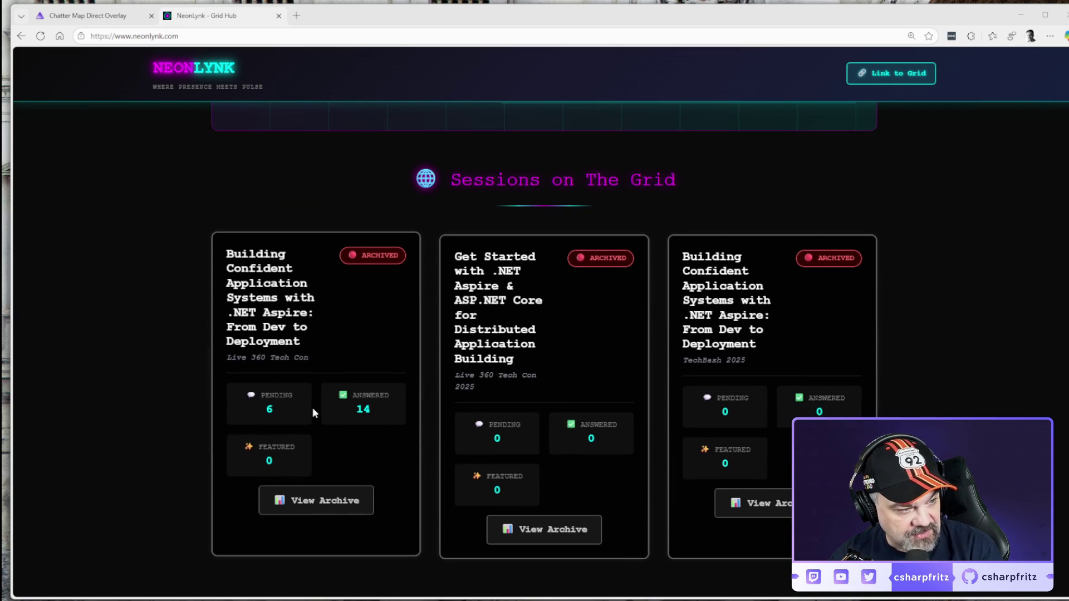
{"action": "left_click", "coordinate": [331, 501]}
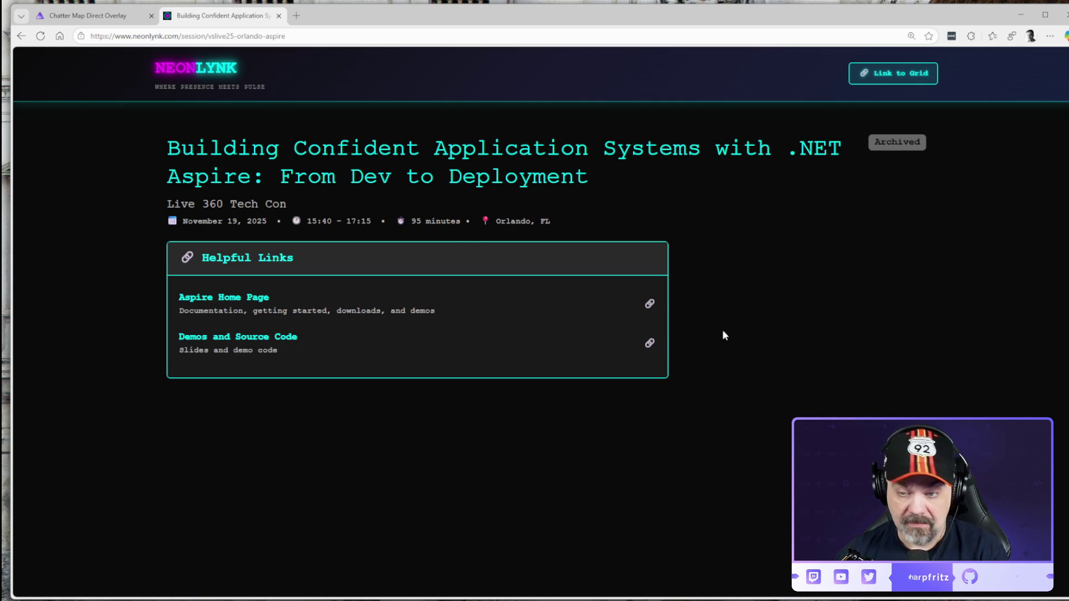
Step: Highlight and then deselect the Live 360 Tech Con subtitle, then return to the Chatter Map tab
{"action": "left_click_drag", "start_coordinate": [165, 203], "coordinate": [301, 196]}
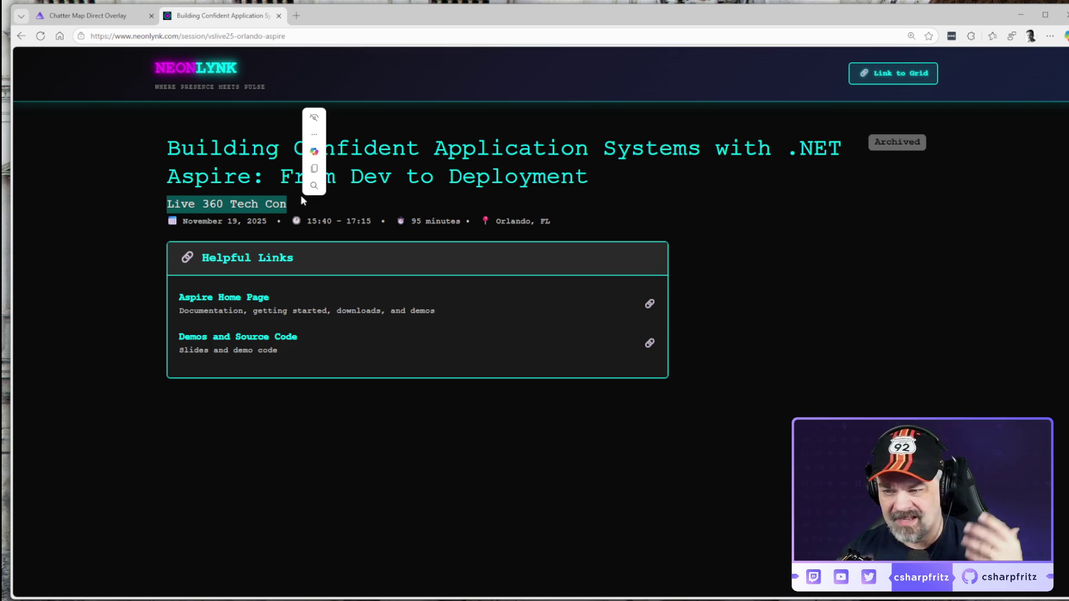
{"action": "left_click", "coordinate": [713, 338]}
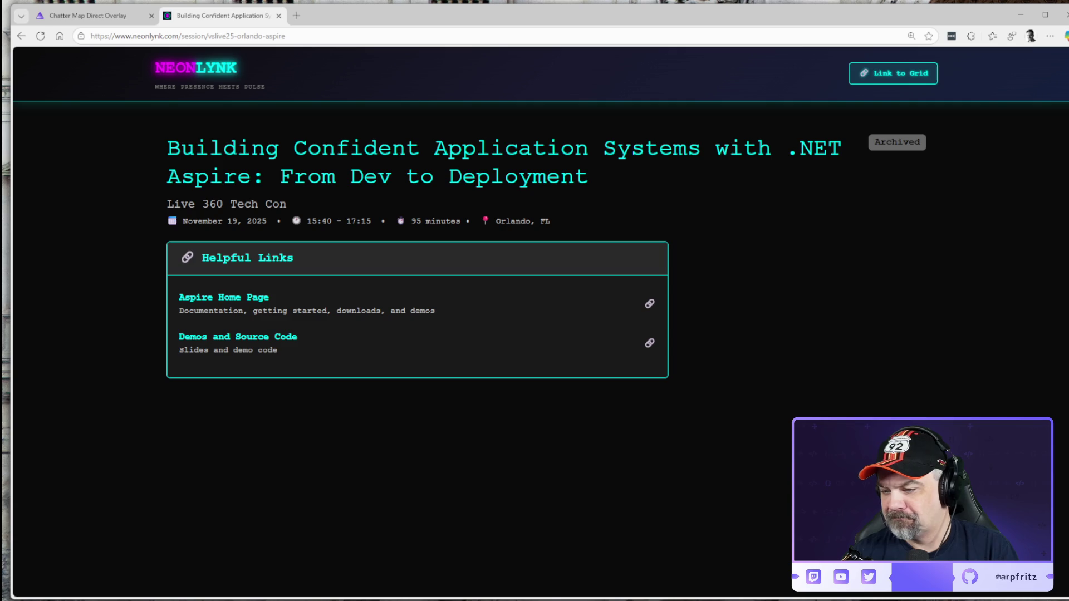
{"action": "key", "text": "ctrl+shift+Tab"}
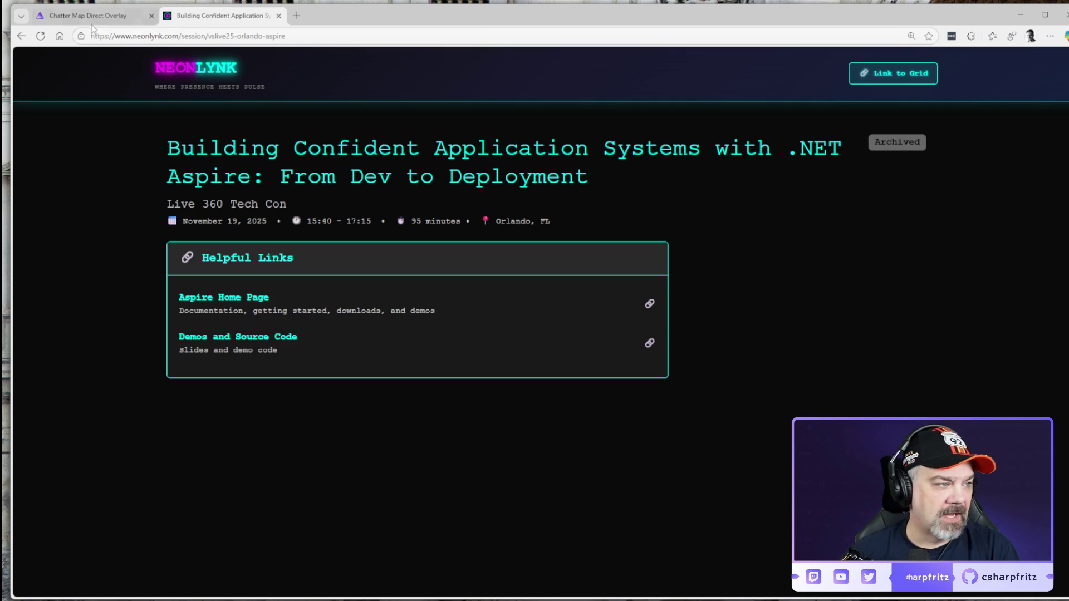
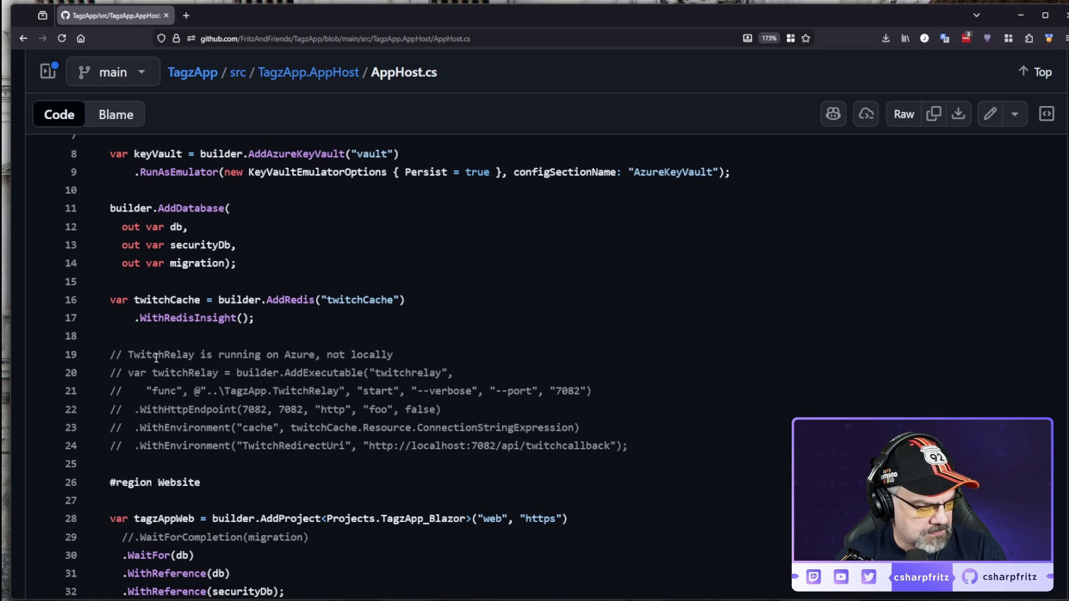
Step: Highlight the commented TwitchRelay block (lines 20–24) and .WithReference(db) on line 31 in AppHost.cs
{"action": "left_click_drag", "start_coordinate": [426, 401], "coordinate": [579, 427]}
{"action": "left_click", "coordinate": [653, 381]}
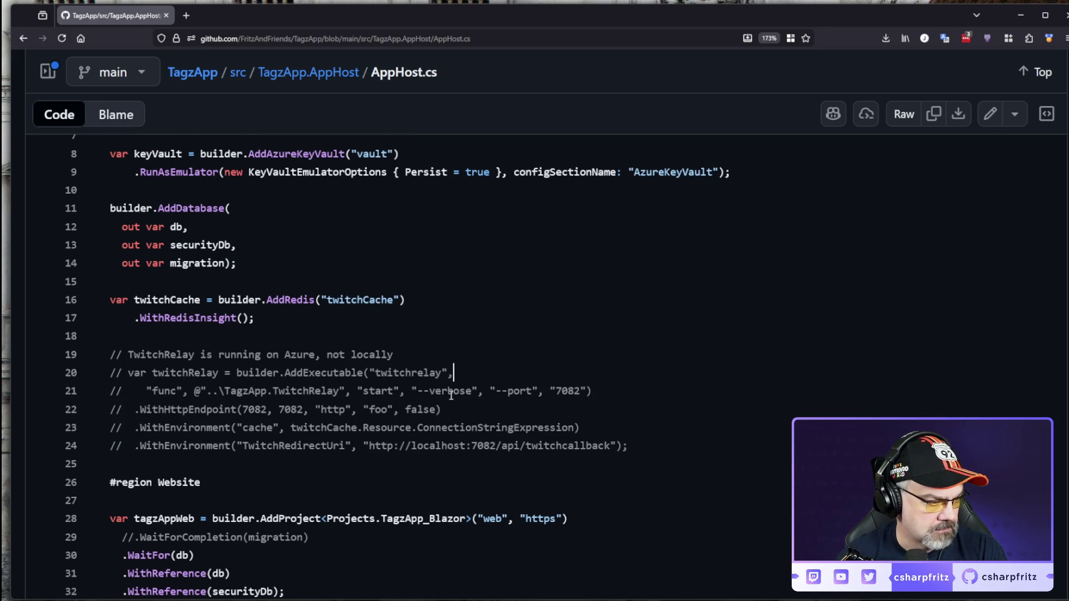
{"action": "left_click_drag", "start_coordinate": [134, 372], "coordinate": [676, 460]}
{"action": "scroll", "coordinate": [676, 460], "scroll_direction": "up", "scroll_amount": 3}
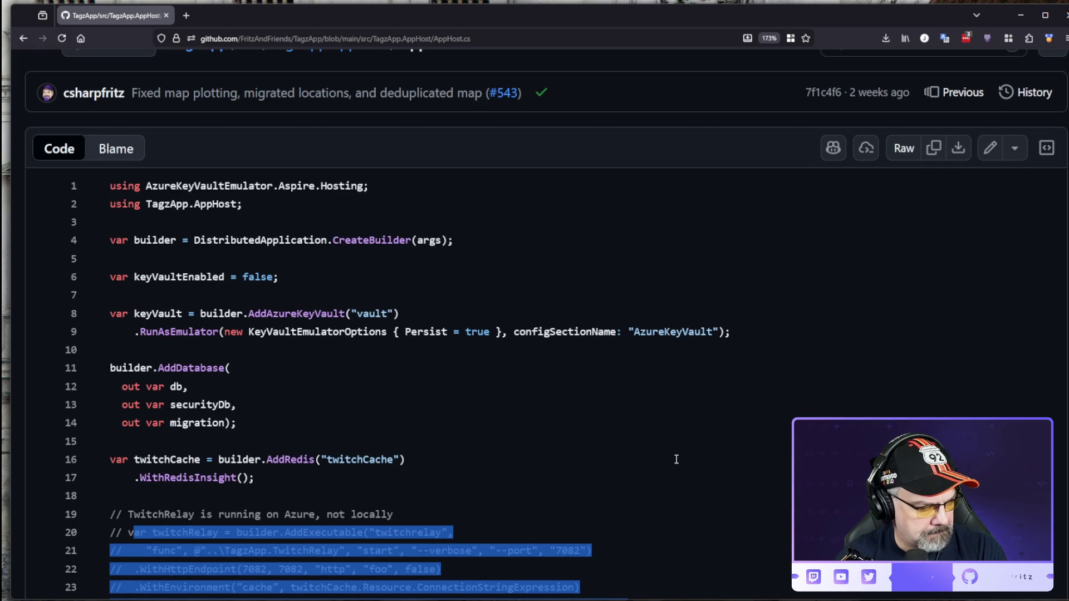
{"action": "scroll", "coordinate": [677, 460], "scroll_direction": "down", "scroll_amount": 5}
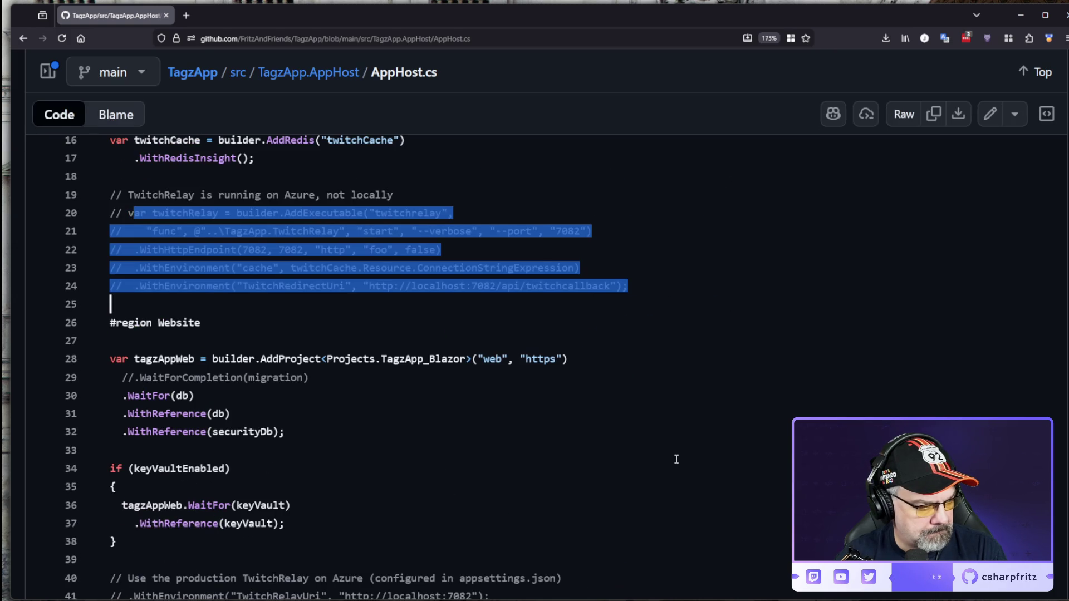
{"action": "scroll", "coordinate": [676, 460], "scroll_direction": "down", "scroll_amount": 3}
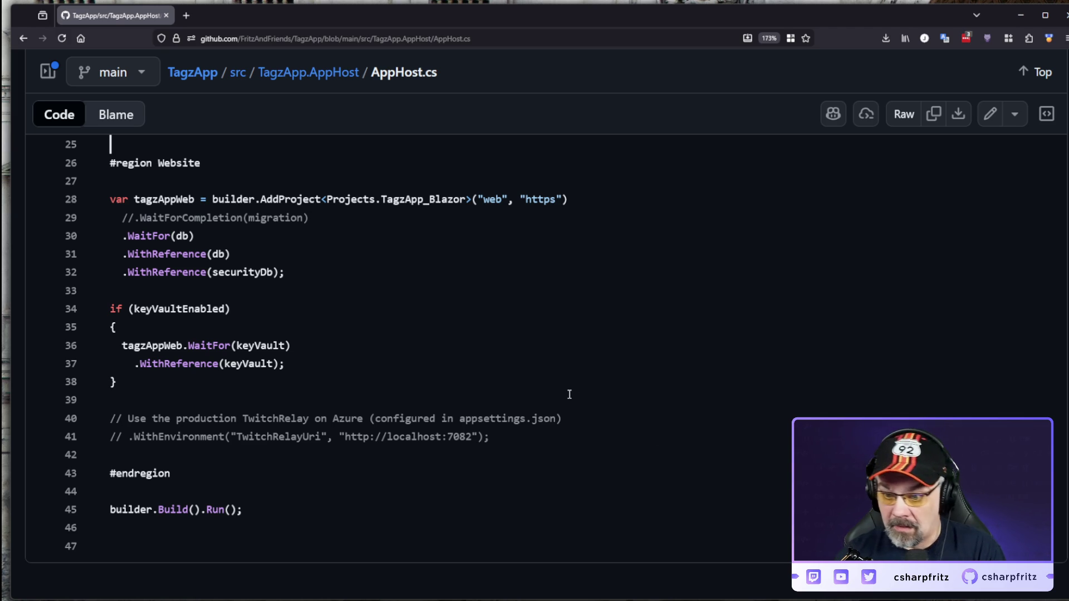
{"action": "left_click_drag", "start_coordinate": [124, 258], "coordinate": [231, 255]}
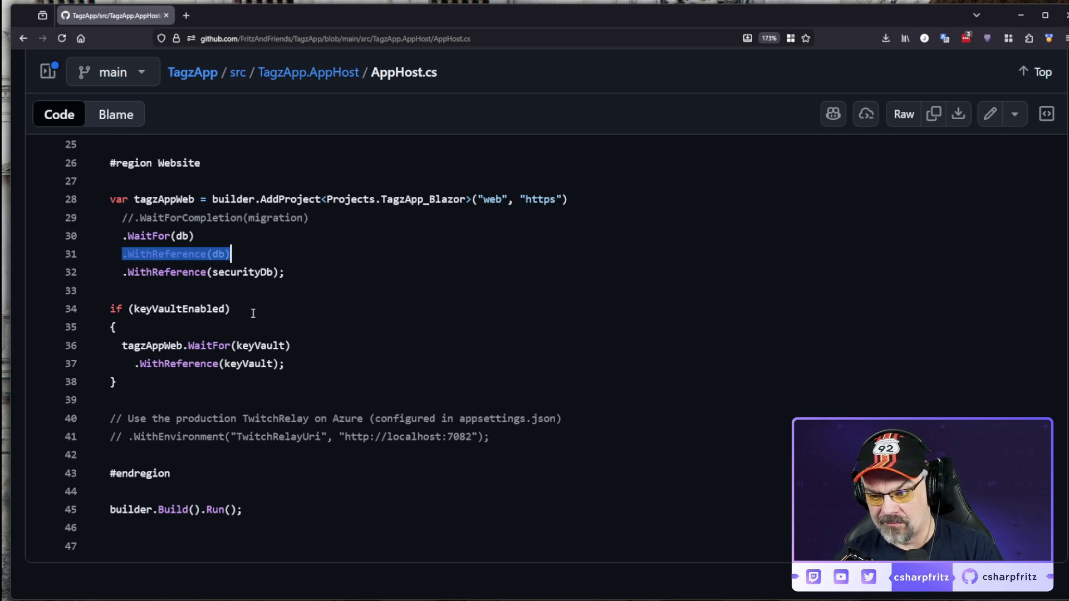
{"action": "key", "text": "Right"}
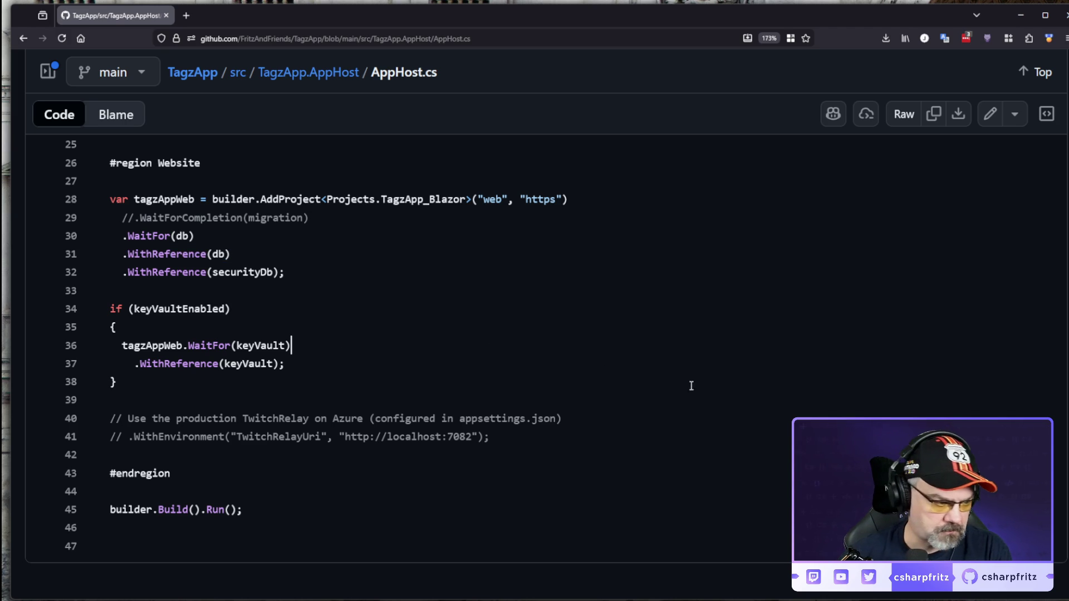
Step: Return to the top of AppHost.cs and bring up TagzApp's open pull requests list
{"action": "key", "text": "ctrl+Home"}
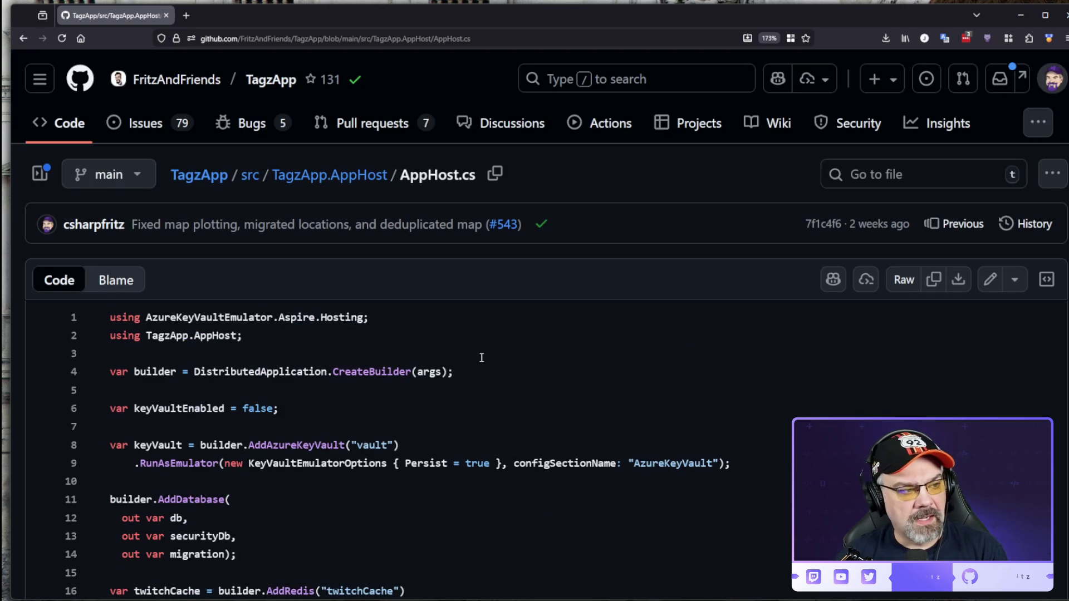
{"action": "left_click", "coordinate": [372, 123]}
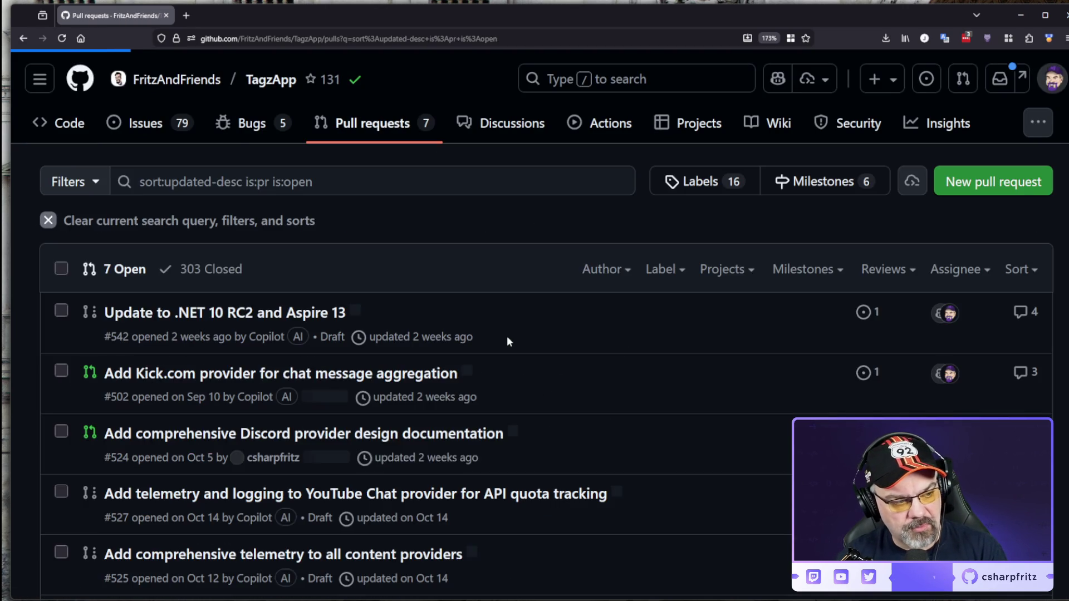
{"action": "scroll", "coordinate": [506, 336], "scroll_direction": "down", "scroll_amount": 3}
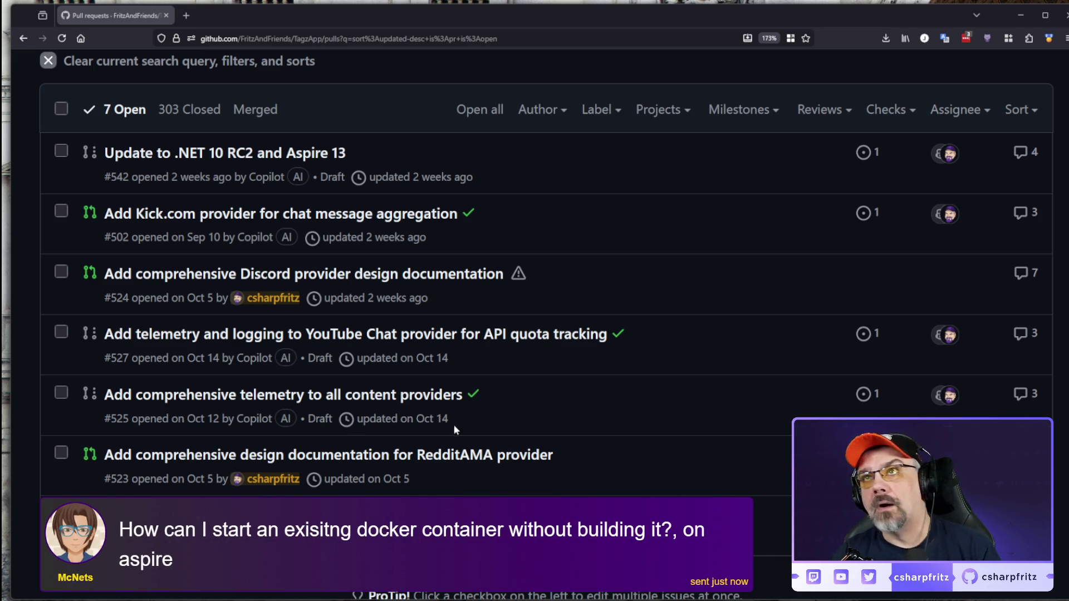
Step: Close the Source Control sidebar and add blank lines after the keyVault block in AppHost.cs
{"action": "key", "text": "alt+Tab"}
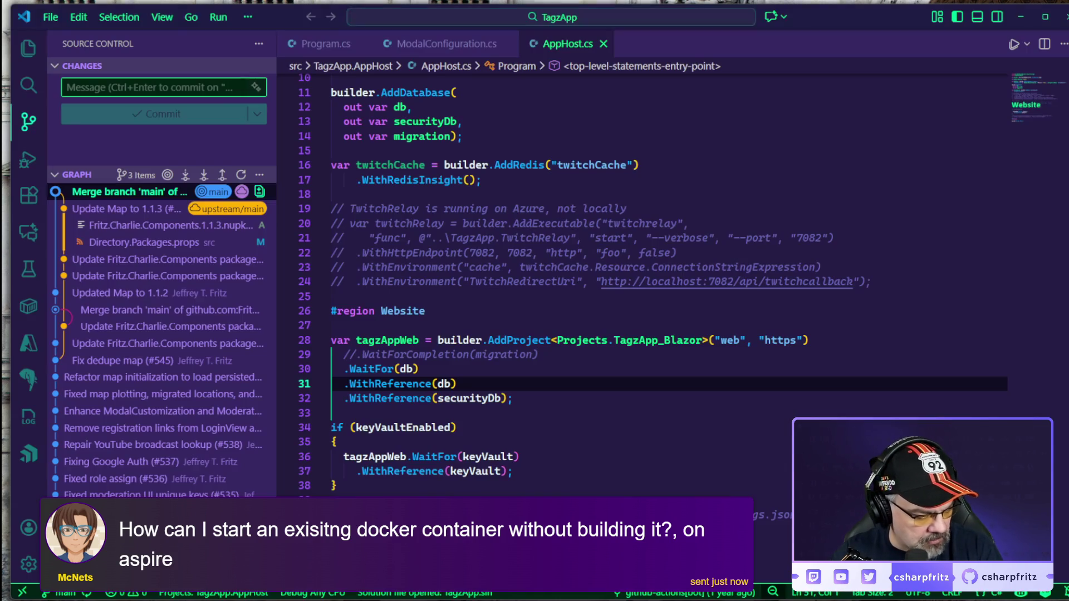
{"action": "left_click", "coordinate": [29, 122]}
{"action": "scroll", "coordinate": [607, 305], "scroll_direction": "down", "scroll_amount": 2}
{"action": "scroll", "coordinate": [606, 305], "scroll_direction": "down", "scroll_amount": 5}
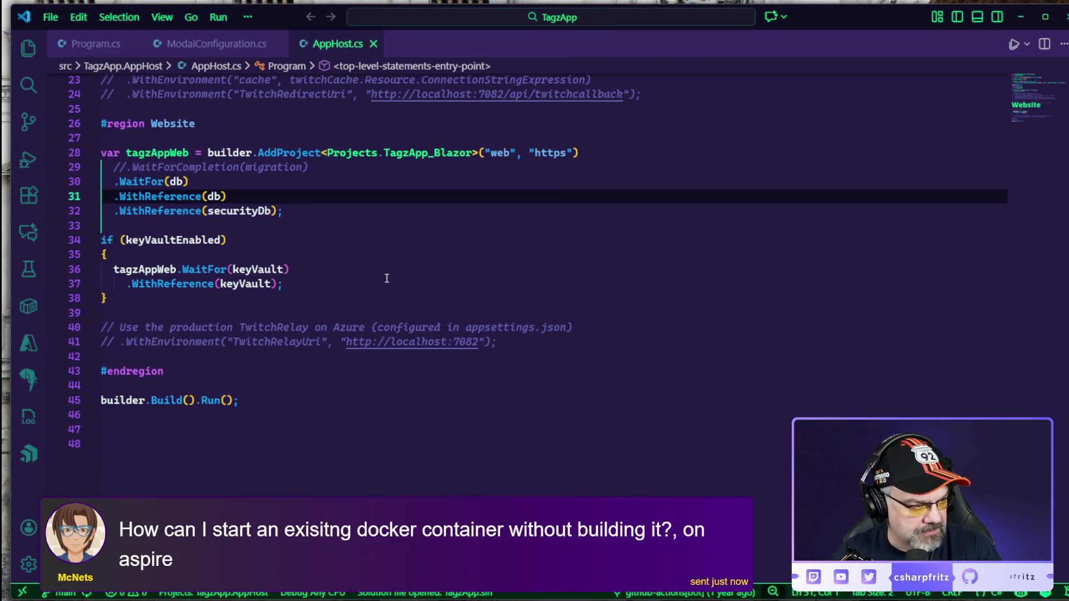
{"action": "left_click", "coordinate": [338, 300]}
{"action": "key", "text": "Return"}
{"action": "key", "text": "Return"}
{"action": "key", "text": "Return"}
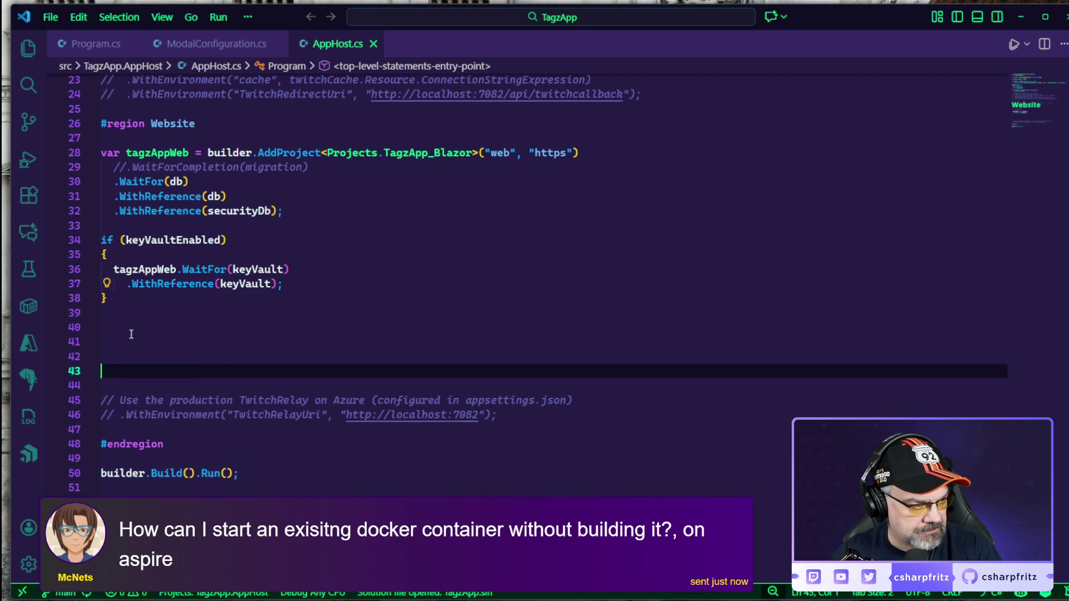
{"action": "left_click", "coordinate": [148, 337], "text": "shift"}
Step: Write var foo = builder.AddContainer("postgres", "postgres:15-alpine") with a POSTGRES_USER "tagz" environment line
{"action": "type", "text": "var "}
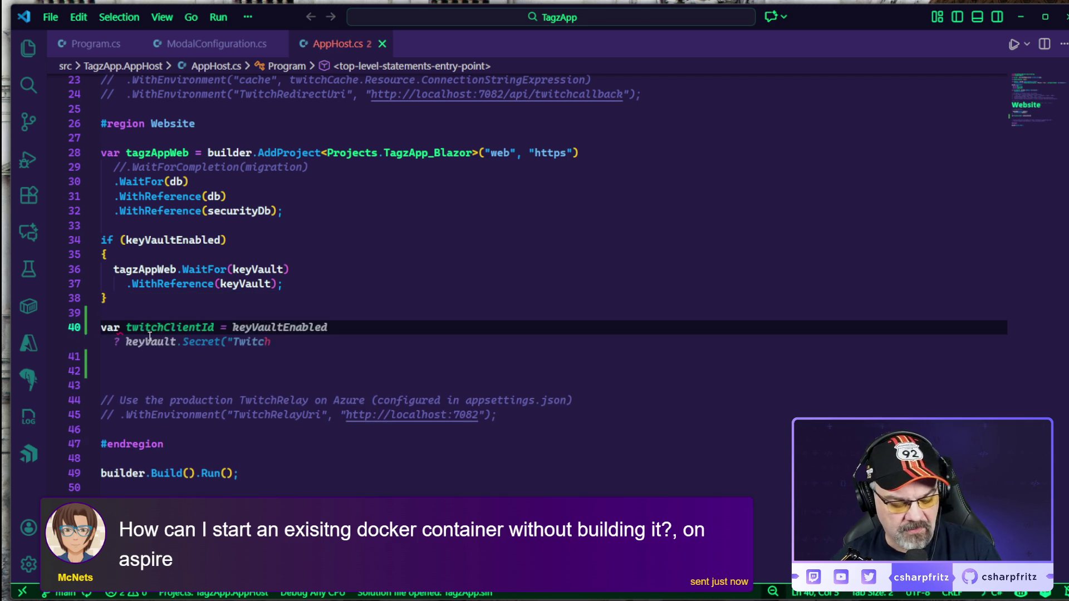
{"action": "type", "text": "foo = "}
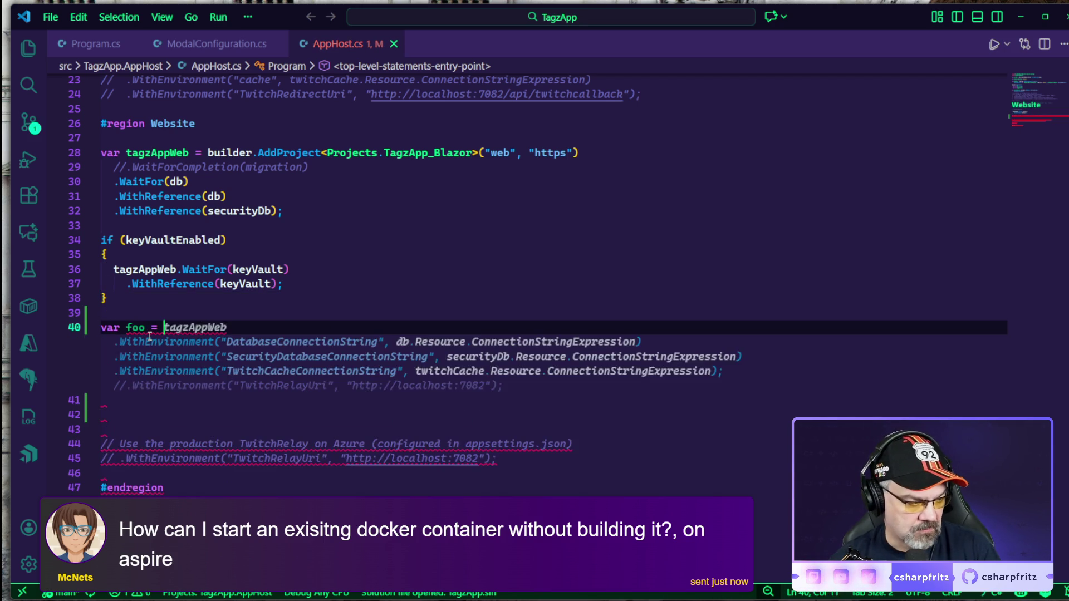
{"action": "type", "text": "builder.Add"}
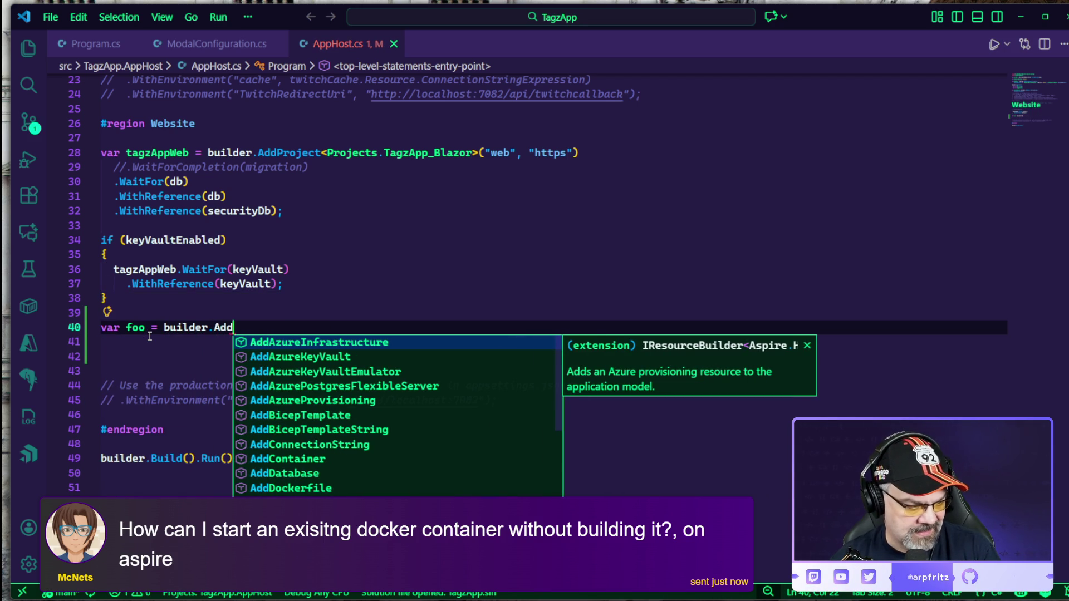
{"action": "key", "text": "Down"}
{"action": "key", "text": "Down"}
{"action": "key", "text": "Down"}
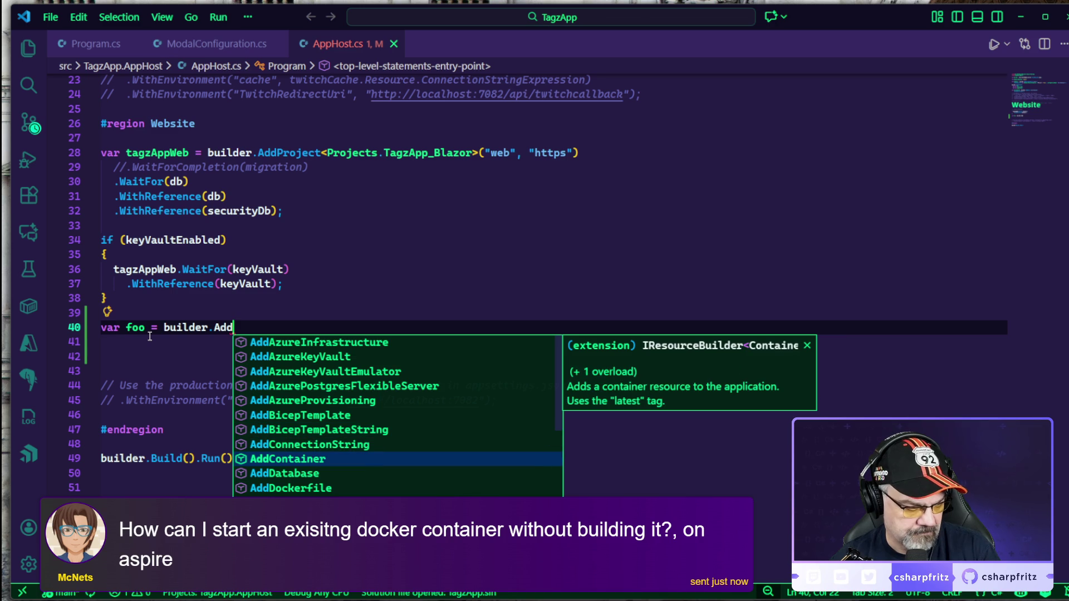
{"action": "key", "text": "Tab"}
{"action": "type", "text": "("}
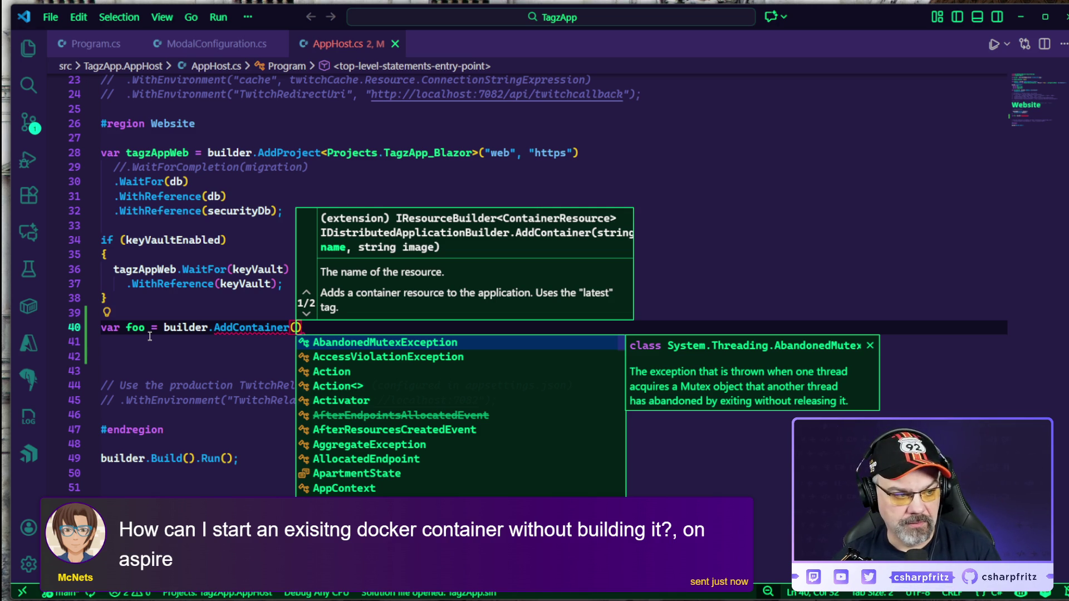
{"action": "type", "text": "\"postgres\""}
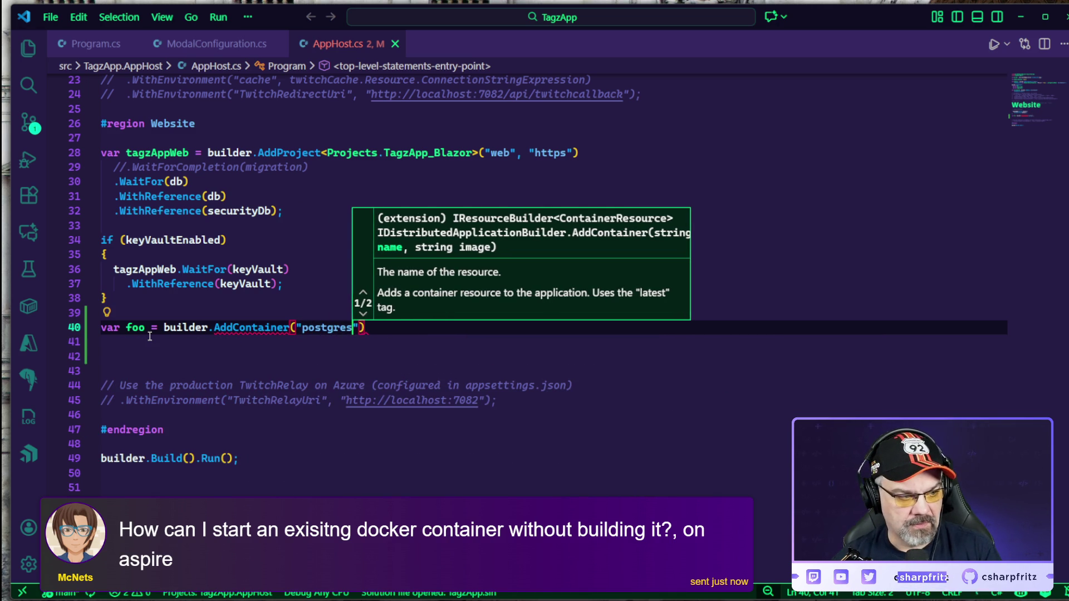
{"action": "type", "text": ","}
{"action": "key", "text": "ctrl+space"}
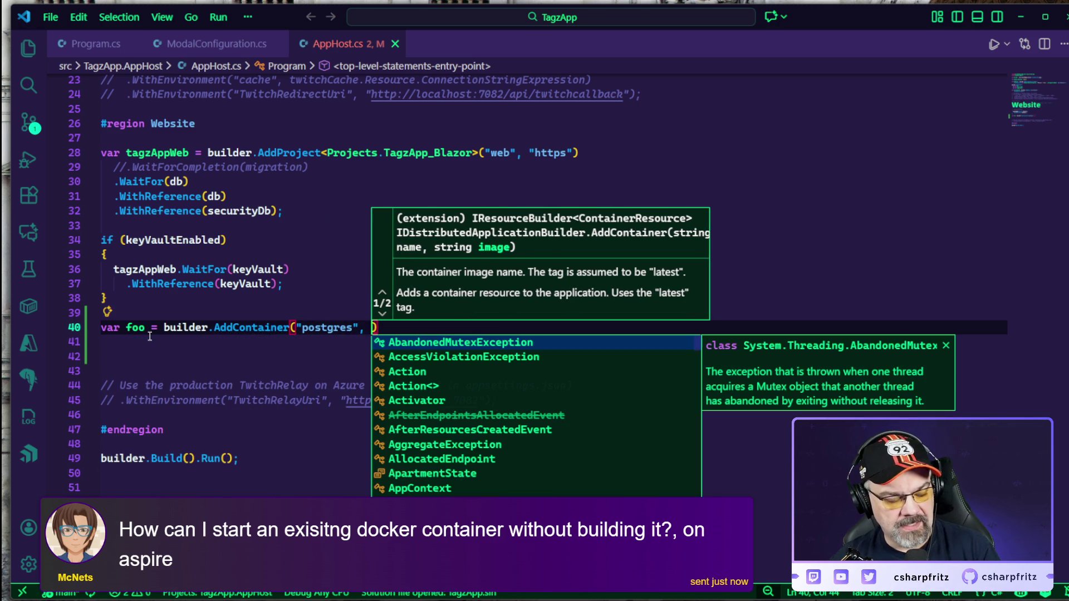
{"action": "type", "text": "\""}
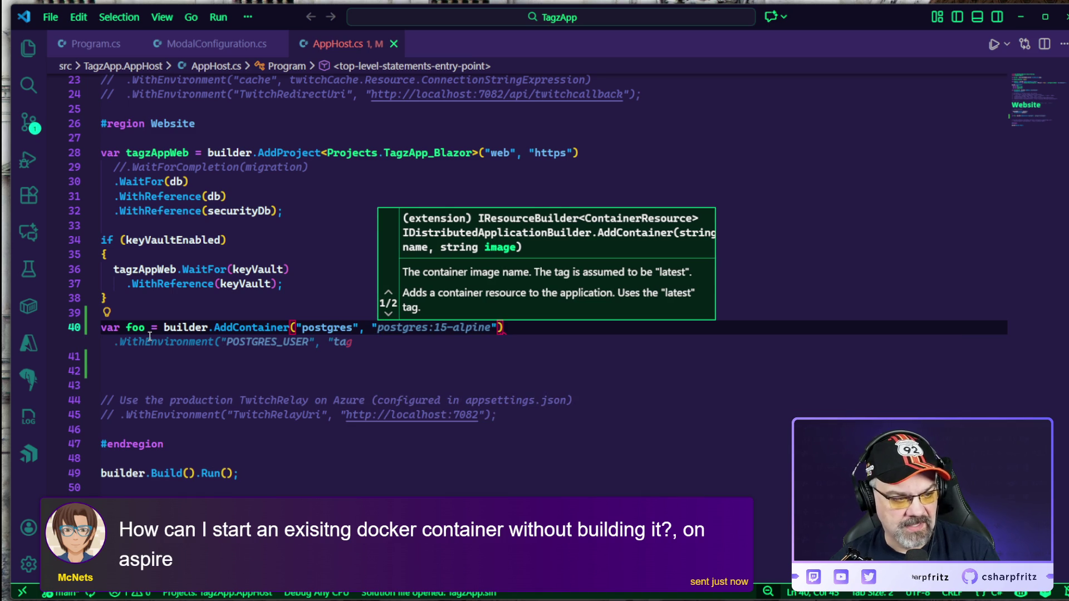
{"action": "key", "text": "Tab"}
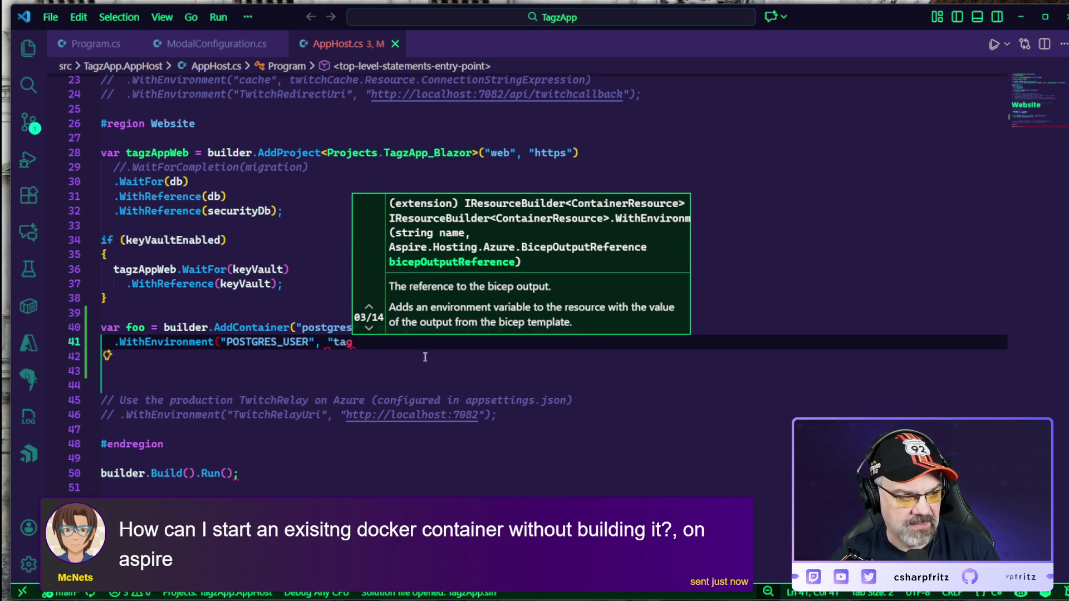
{"action": "left_click", "coordinate": [424, 372]}
{"action": "left_click", "coordinate": [387, 348]}
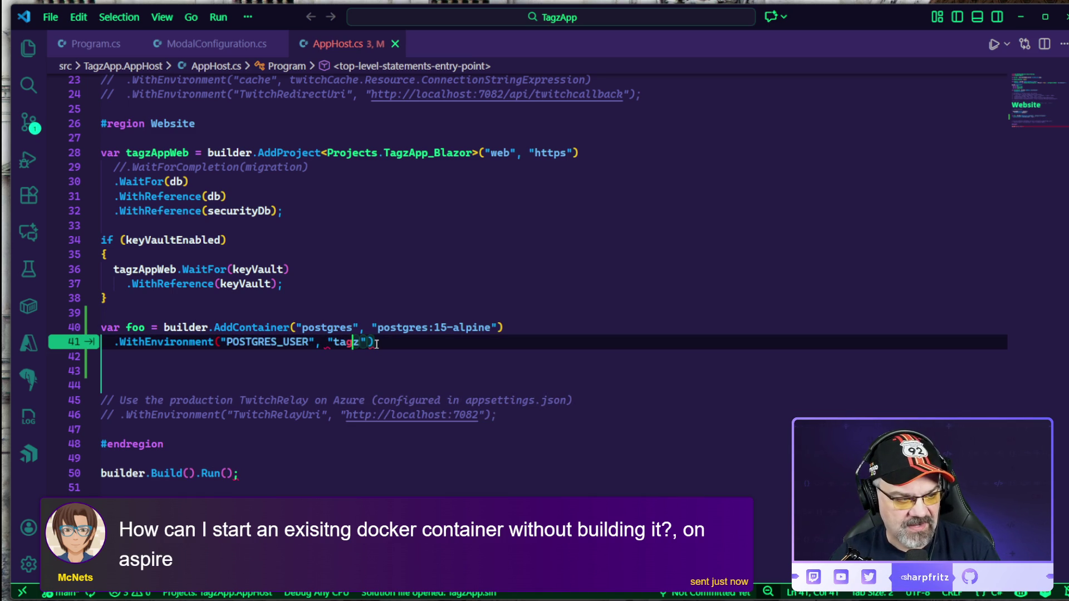
Step: Edit the image argument on line 40, retyping its tag as "15-alpine"
{"action": "left_click_drag", "start_coordinate": [454, 342], "coordinate": [516, 326]}
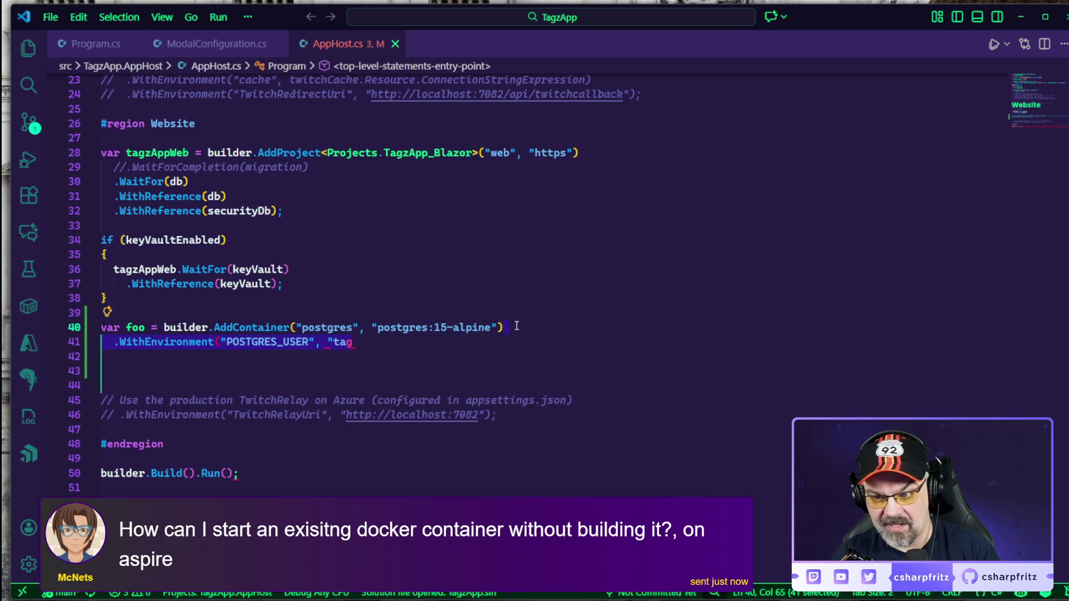
{"action": "left_click", "coordinate": [499, 326]}
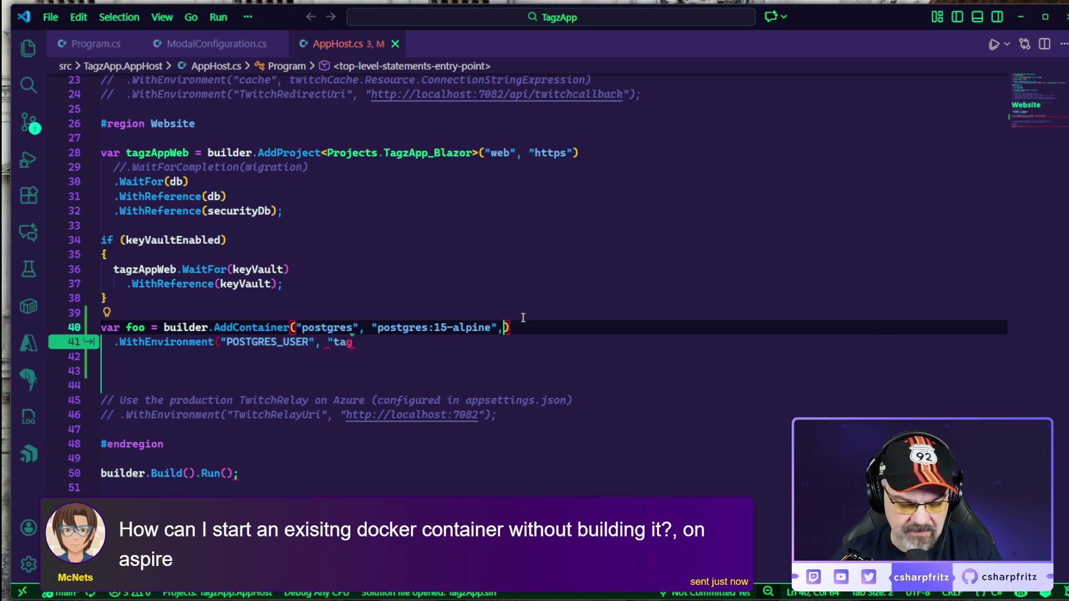
{"action": "type", "text": ","}
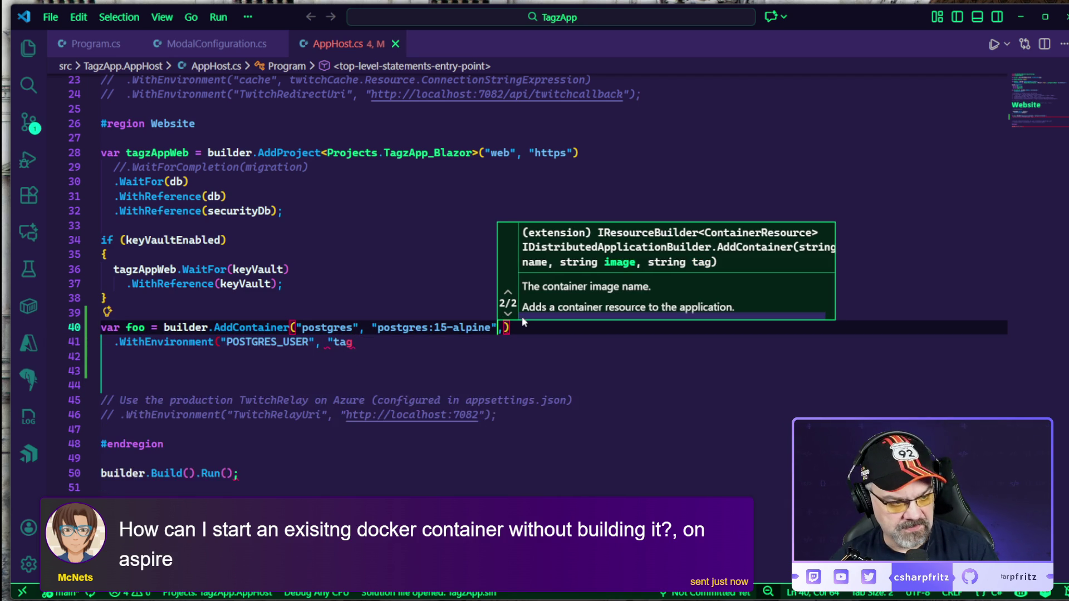
{"action": "key", "text": "ctrl+shift+Left"}
{"action": "key", "text": "ctrl+shift+Left"}
{"action": "key", "text": "ctrl+shift+Left"}
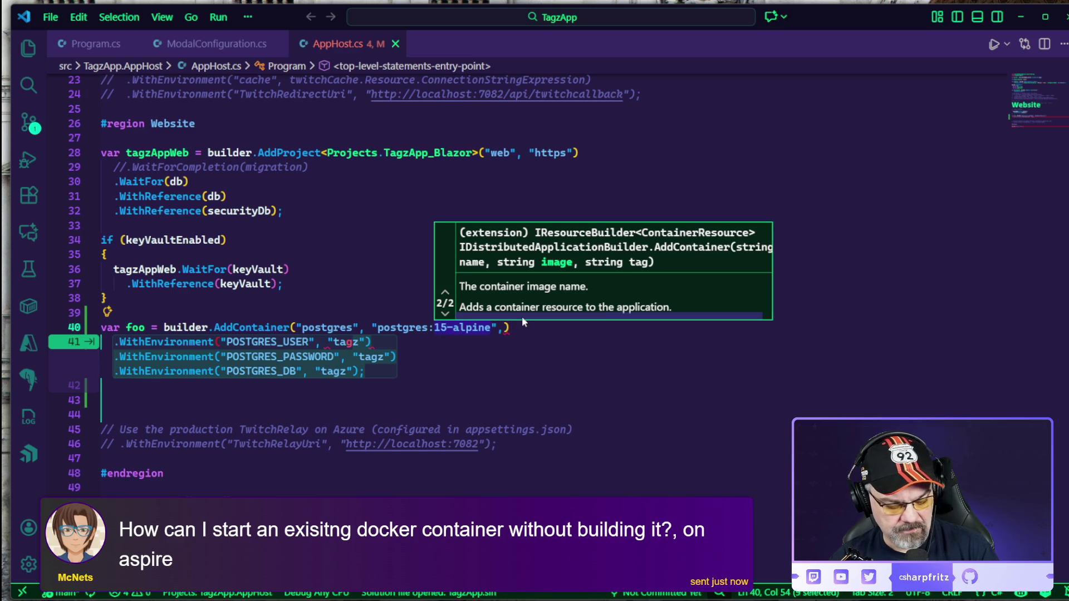
{"action": "key", "text": "BackSpace"}
{"action": "key", "text": "BackSpace"}
{"action": "type", "text": "\"15-alpine\""}
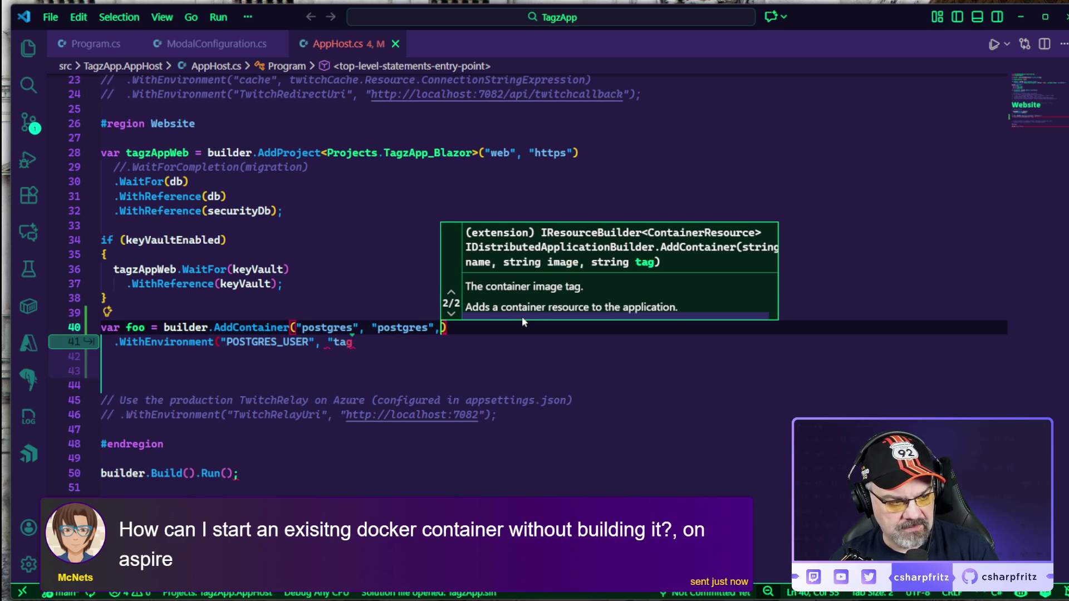
Step: Accept the suggested POSTGRES_USER, POSTGRES_PASSWORD and POSTGRES_DB lines, then delete the whole postgres block
{"action": "key", "text": "Escape"}
{"action": "key", "text": "Escape"}
{"action": "key", "text": "shift+Down"}
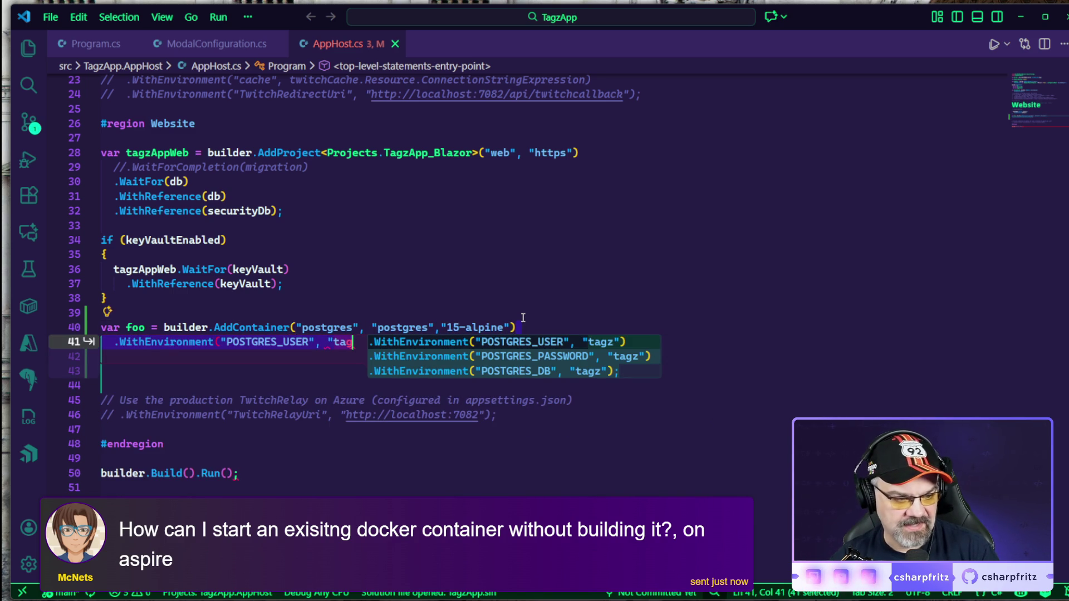
{"action": "key", "text": "Tab"}
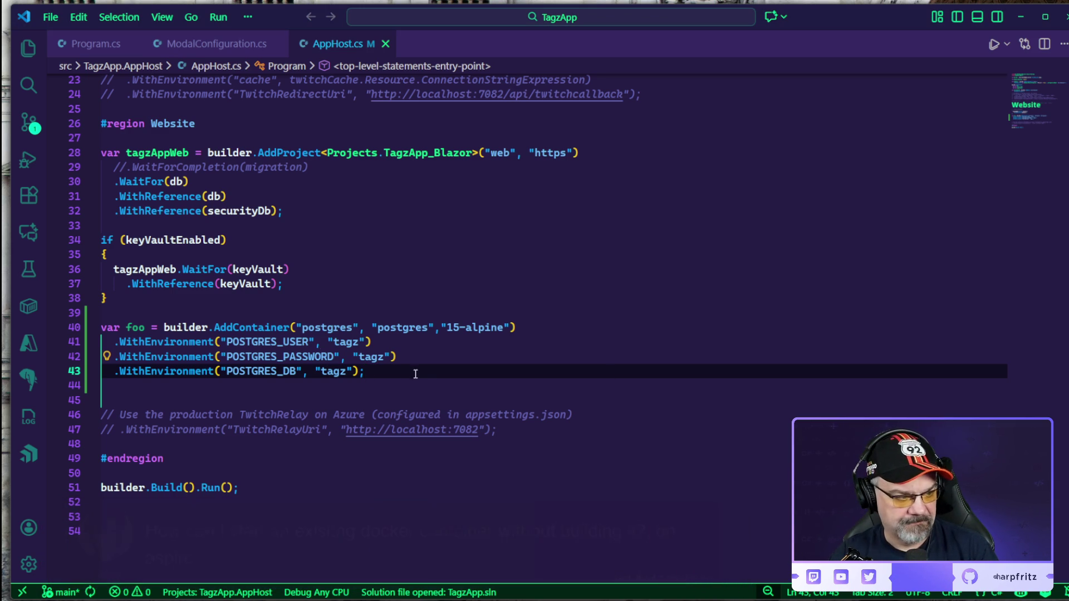
{"action": "key", "text": "shift+Up"}
{"action": "key", "text": "shift+Up"}
{"action": "key", "text": "shift+Up"}
{"action": "key", "text": "BackSpace"}
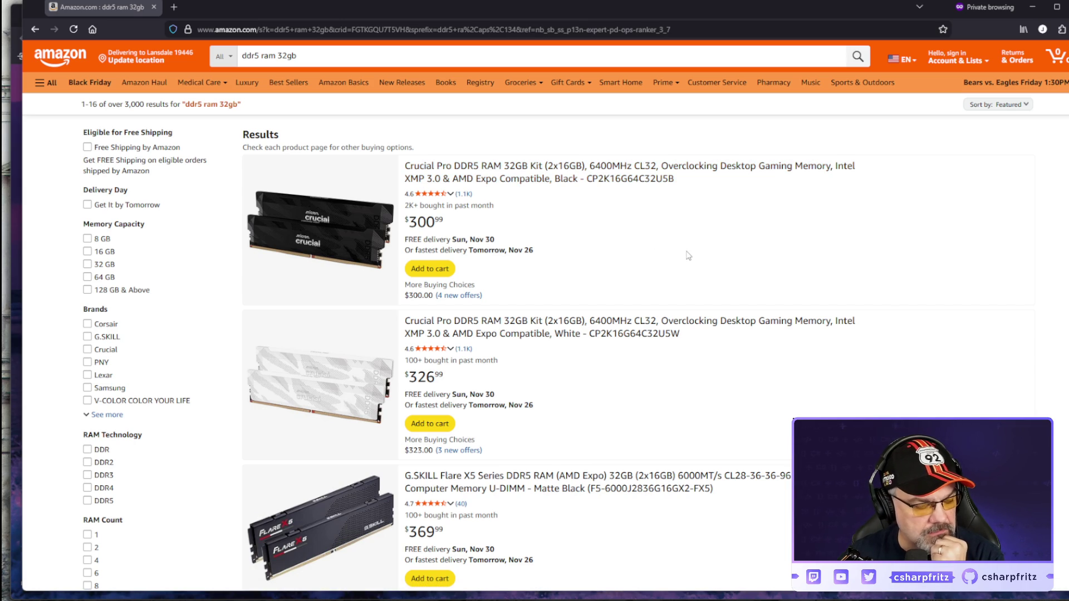
Step: Scroll the DDR5 32GB RAM results past the DATO kit and mini PC listings, then close the private window
{"action": "scroll", "coordinate": [689, 255], "scroll_direction": "down", "scroll_amount": 2}
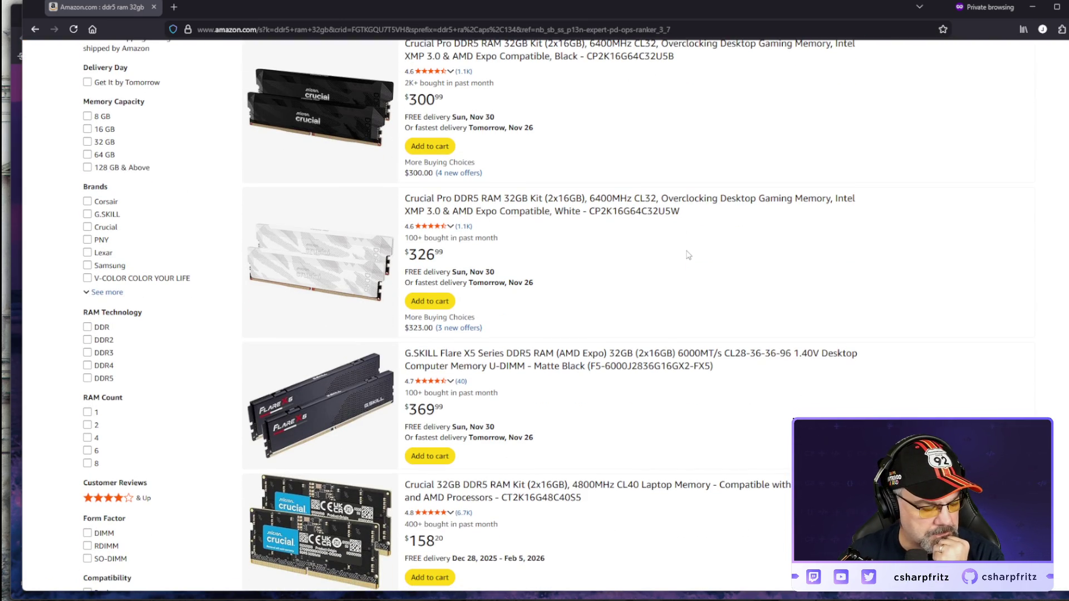
{"action": "scroll", "coordinate": [689, 255], "scroll_direction": "down", "scroll_amount": 2}
{"action": "scroll", "coordinate": [689, 255], "scroll_direction": "down", "scroll_amount": 2}
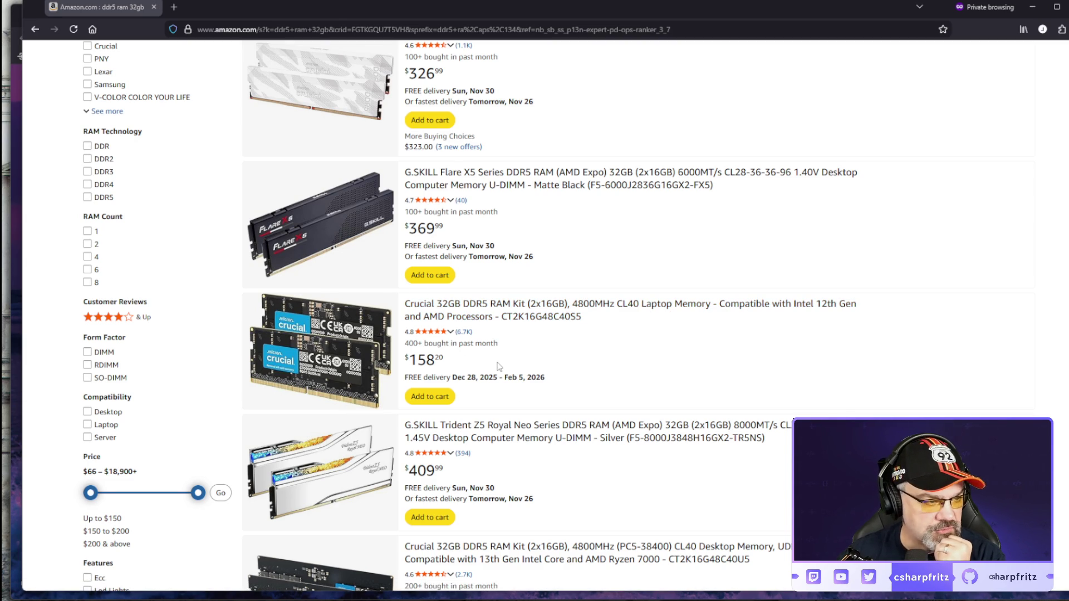
{"action": "scroll", "coordinate": [498, 367], "scroll_direction": "up", "scroll_amount": 2}
{"action": "scroll", "coordinate": [477, 456], "scroll_direction": "up", "scroll_amount": 2}
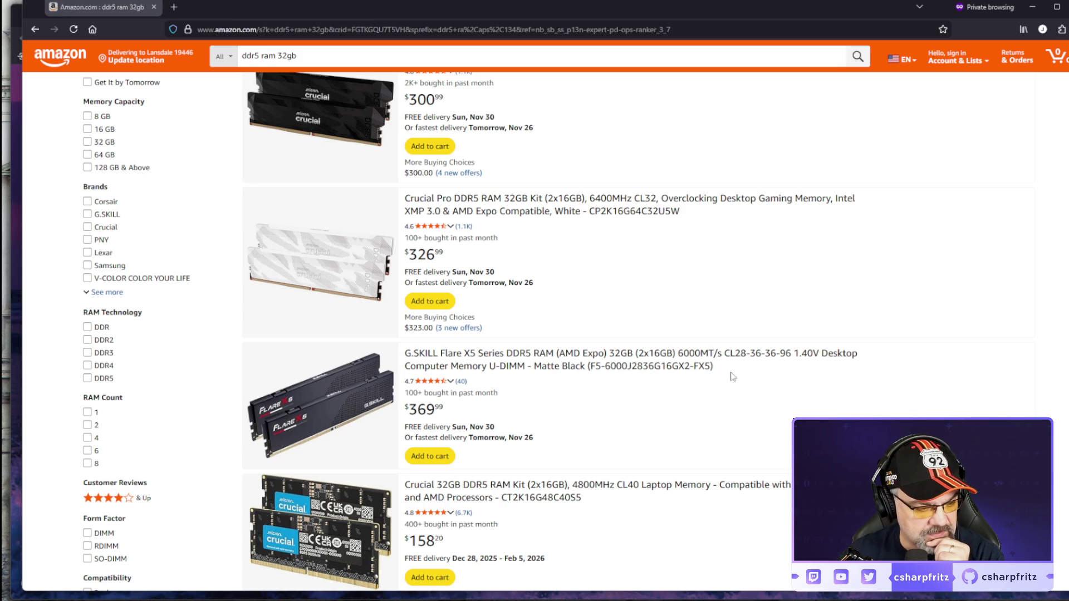
{"action": "scroll", "coordinate": [610, 455], "scroll_direction": "down", "scroll_amount": 2}
{"action": "scroll", "coordinate": [610, 456], "scroll_direction": "down", "scroll_amount": 2}
{"action": "mouse_move", "coordinate": [421, 378]}
{"action": "left_mouse_down"}
{"action": "mouse_move", "coordinate": [543, 379]}
{"action": "mouse_move", "coordinate": [637, 407]}
{"action": "left_mouse_up"}
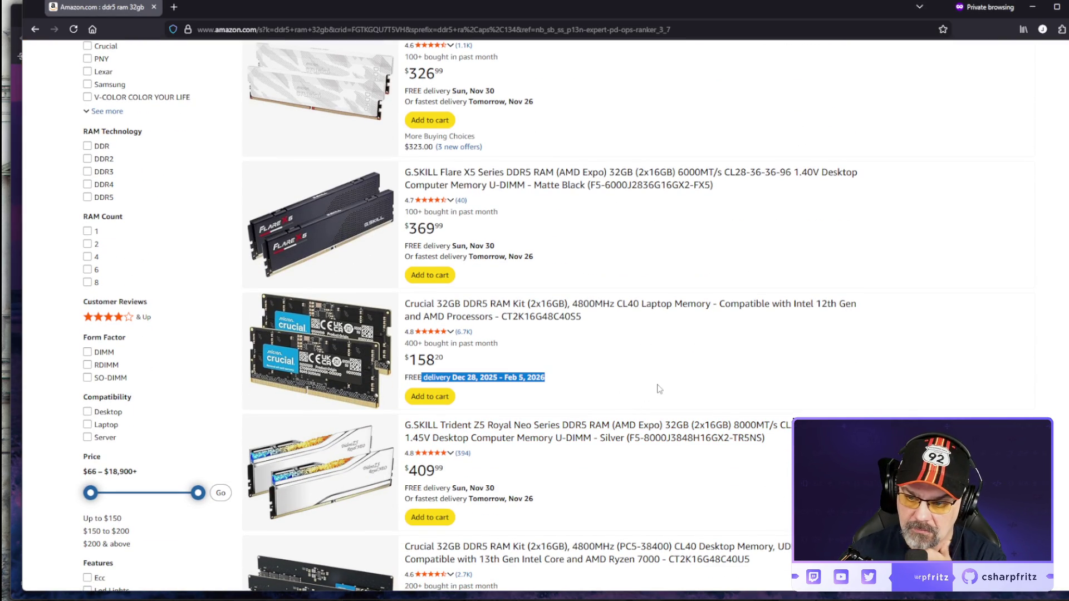
{"action": "scroll", "coordinate": [658, 389], "scroll_direction": "down", "scroll_amount": 4}
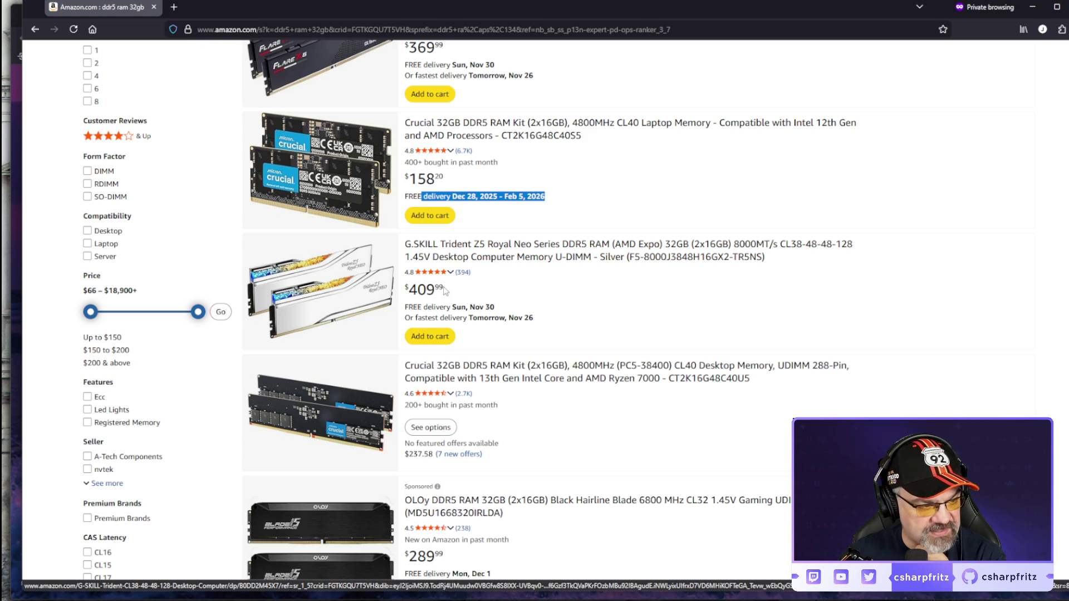
{"action": "scroll", "coordinate": [702, 378], "scroll_direction": "down", "scroll_amount": 2}
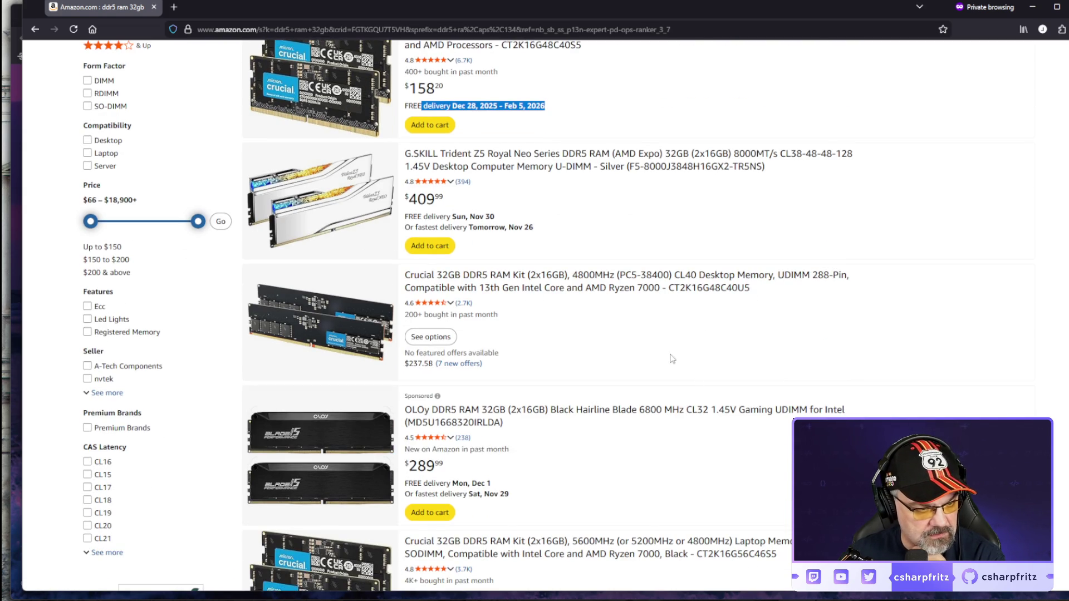
{"action": "scroll", "coordinate": [672, 359], "scroll_direction": "down", "scroll_amount": 4}
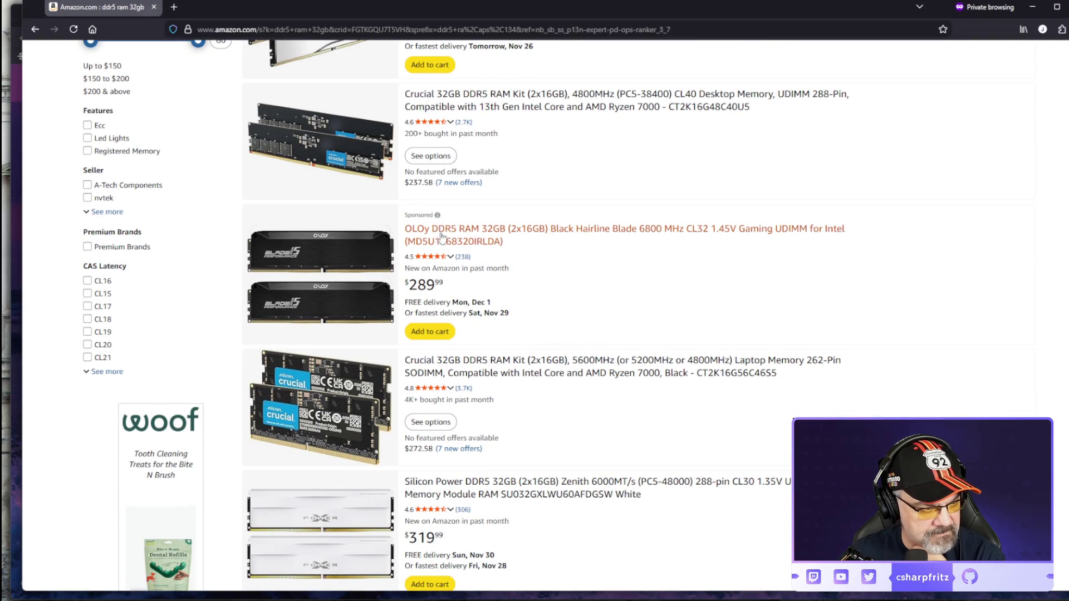
{"action": "scroll", "coordinate": [681, 312], "scroll_direction": "down", "scroll_amount": 1}
{"action": "scroll", "coordinate": [680, 312], "scroll_direction": "down", "scroll_amount": 3}
{"action": "scroll", "coordinate": [668, 329], "scroll_direction": "down", "scroll_amount": 2}
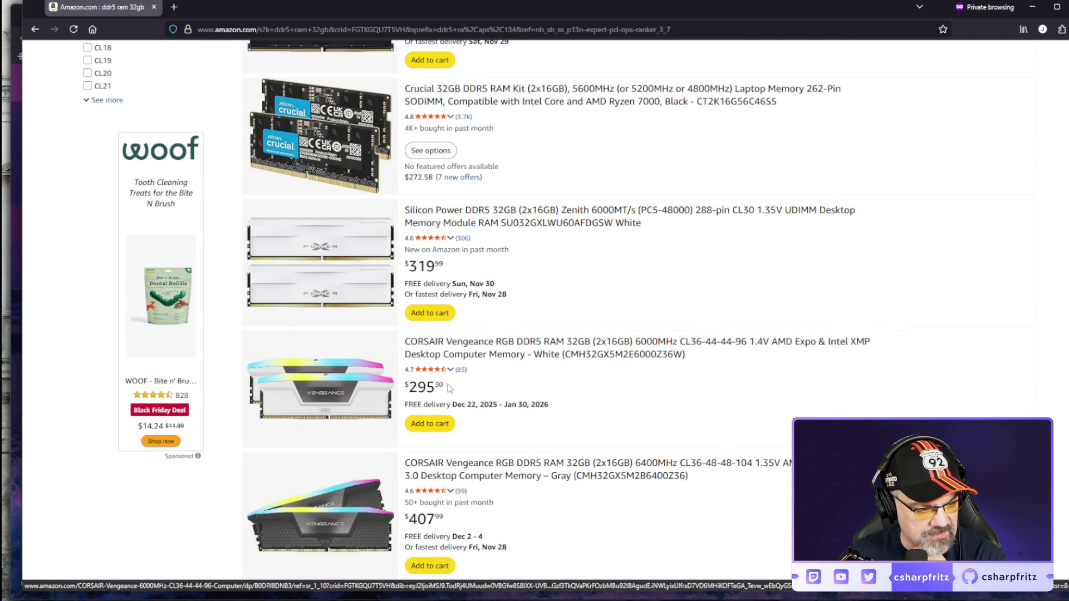
{"action": "scroll", "coordinate": [687, 293], "scroll_direction": "down", "scroll_amount": 2}
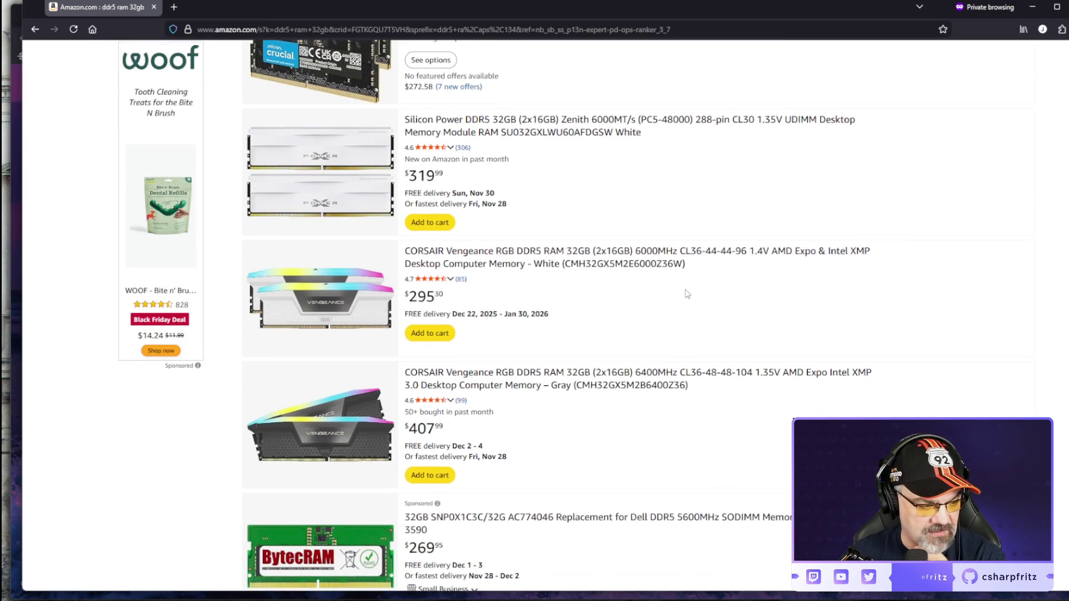
{"action": "scroll", "coordinate": [687, 293], "scroll_direction": "down", "scroll_amount": 5}
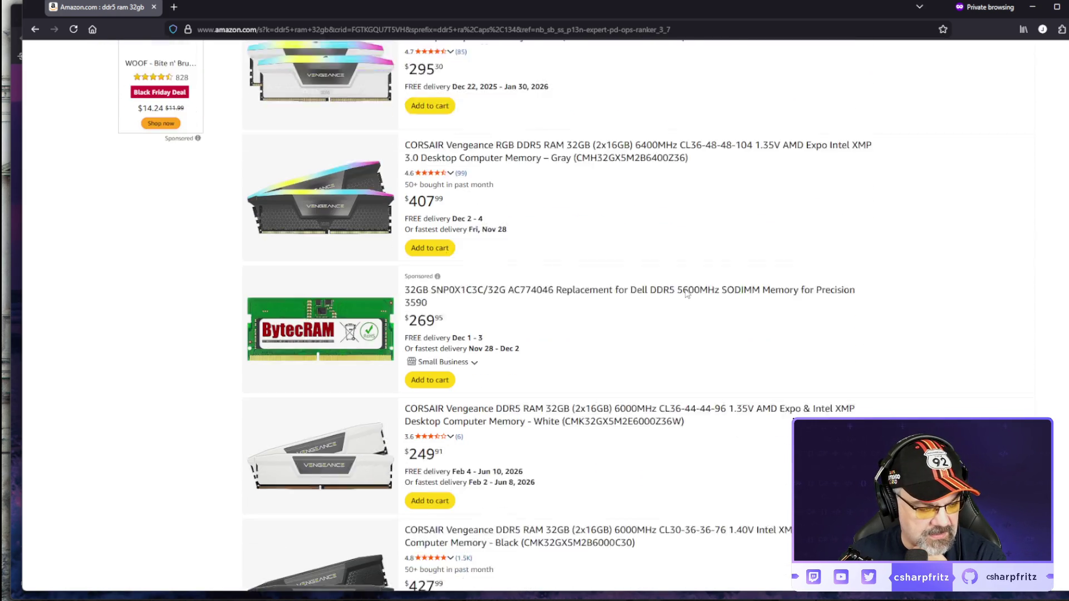
{"action": "scroll", "coordinate": [687, 293], "scroll_direction": "down", "scroll_amount": 2}
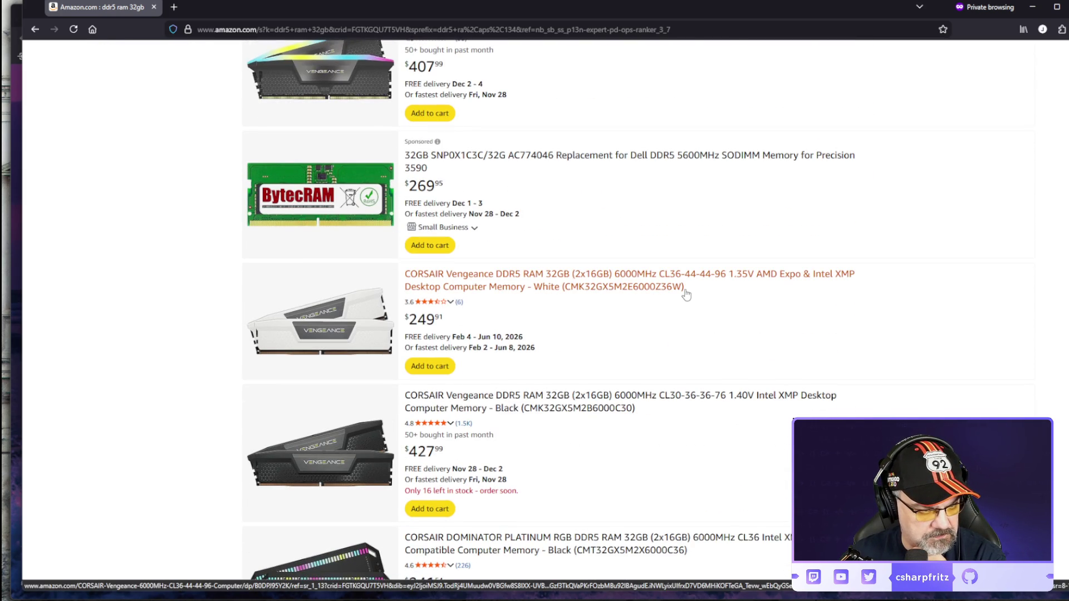
{"action": "scroll", "coordinate": [686, 295], "scroll_direction": "down", "scroll_amount": 2}
{"action": "scroll", "coordinate": [688, 294], "scroll_direction": "down", "scroll_amount": 2}
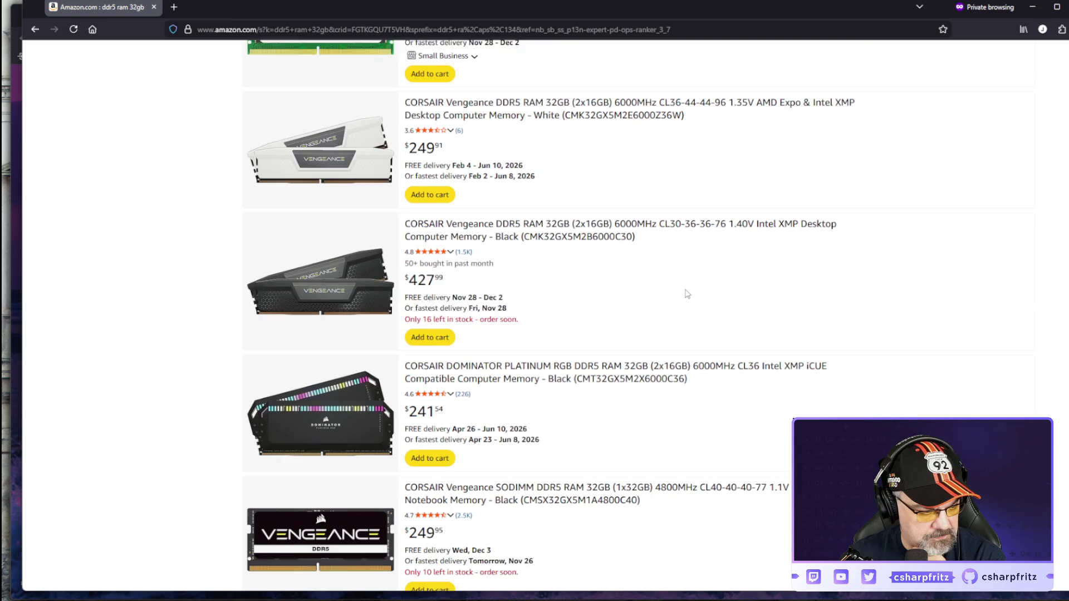
{"action": "scroll", "coordinate": [688, 294], "scroll_direction": "down", "scroll_amount": 2}
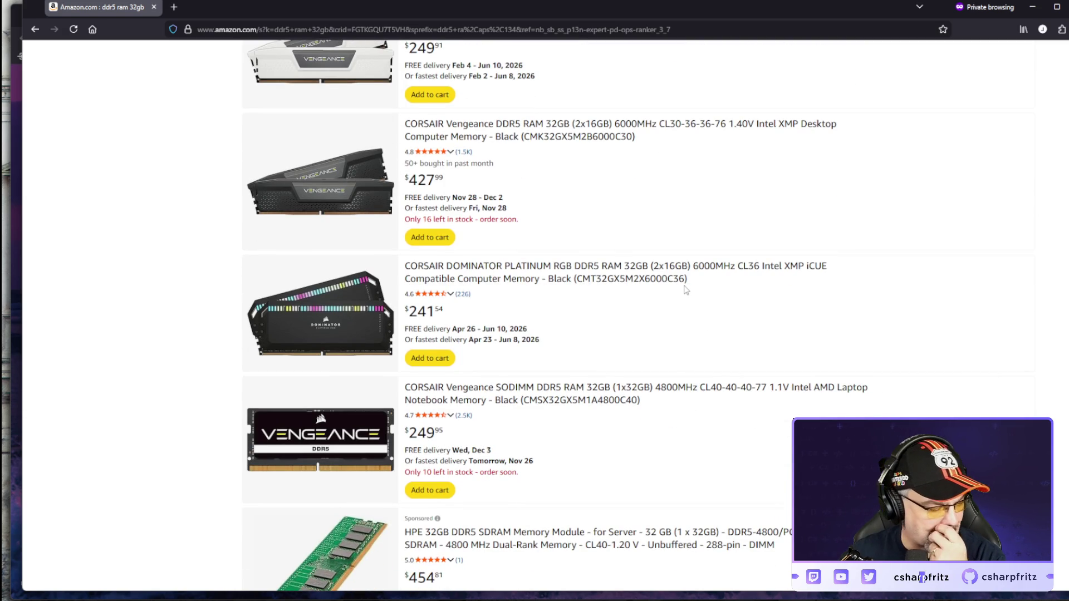
{"action": "scroll", "coordinate": [687, 289], "scroll_direction": "down", "scroll_amount": 6}
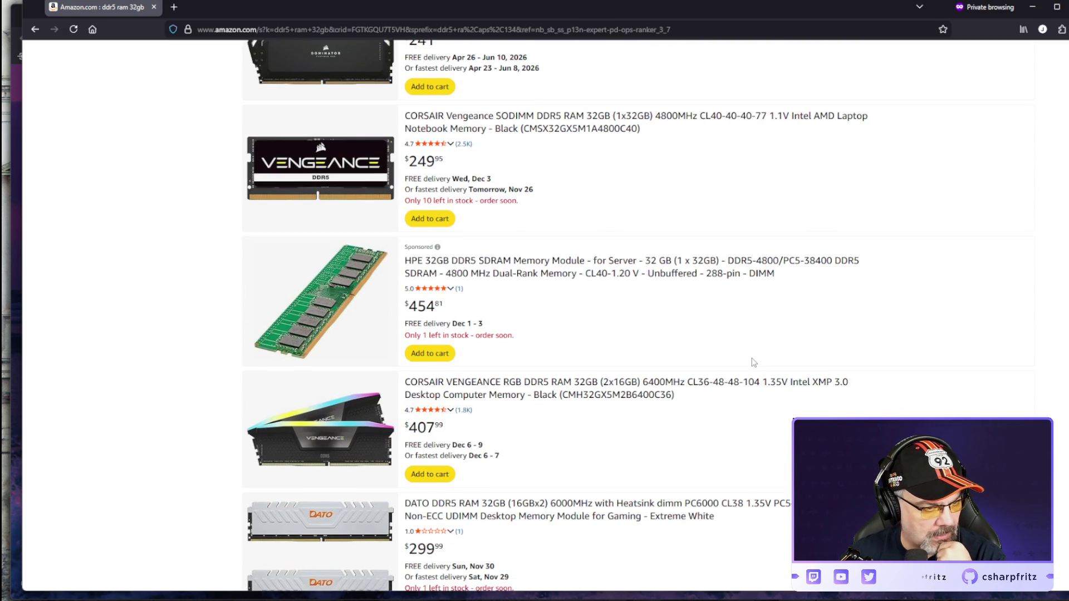
{"action": "scroll", "coordinate": [755, 365], "scroll_direction": "down", "scroll_amount": 1}
{"action": "scroll", "coordinate": [754, 364], "scroll_direction": "down", "scroll_amount": 7}
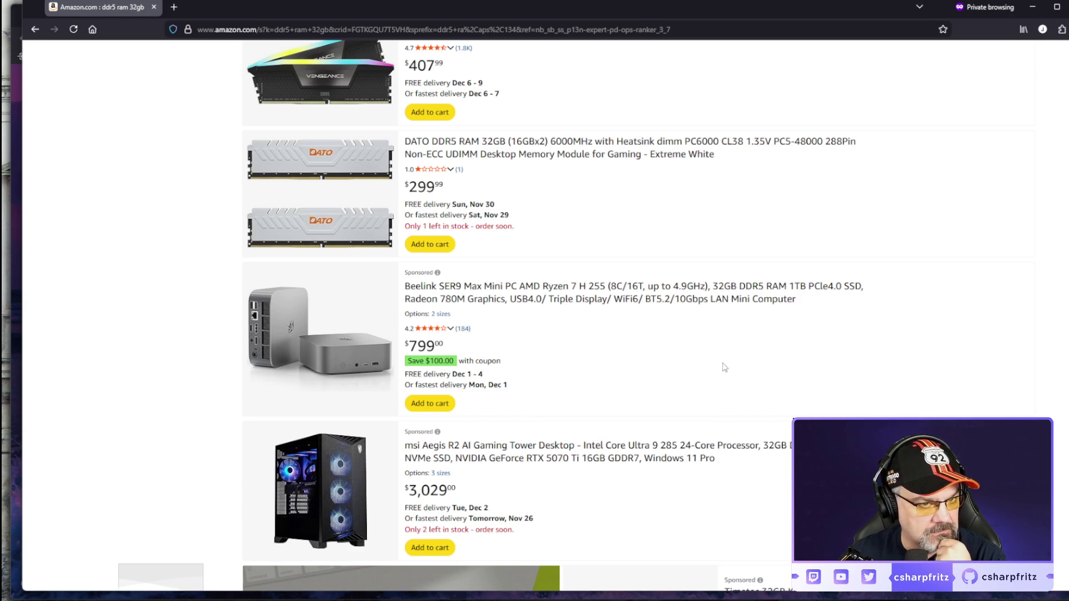
{"action": "scroll", "coordinate": [701, 339], "scroll_direction": "up", "scroll_amount": 5}
{"action": "left_click", "coordinate": [1065, 8]}
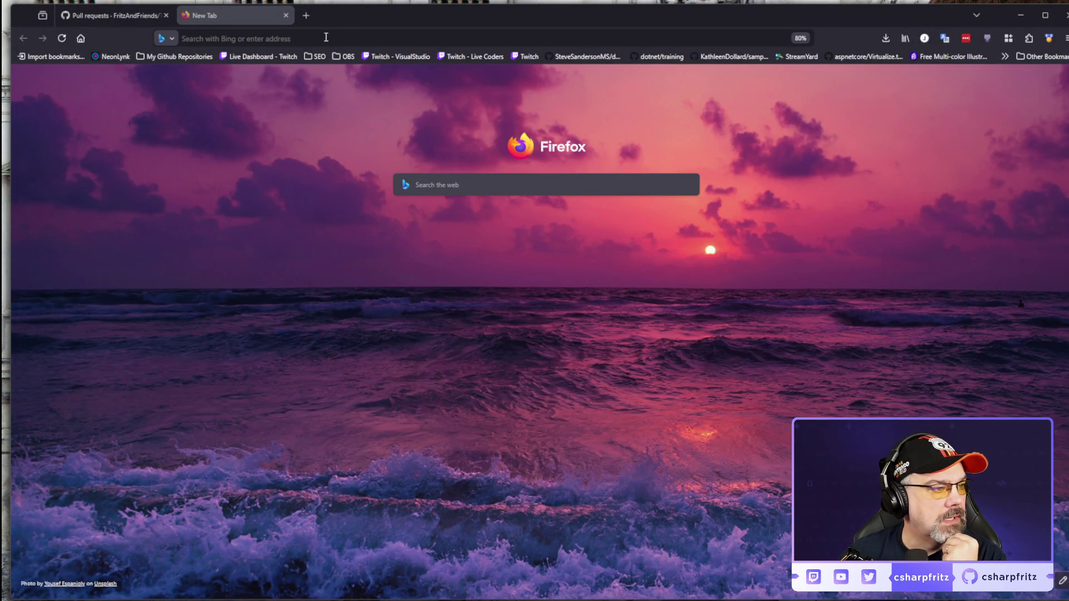
Step: Close the empty tab and load amazon.com in a new private browsing window
{"action": "left_click", "coordinate": [285, 18]}
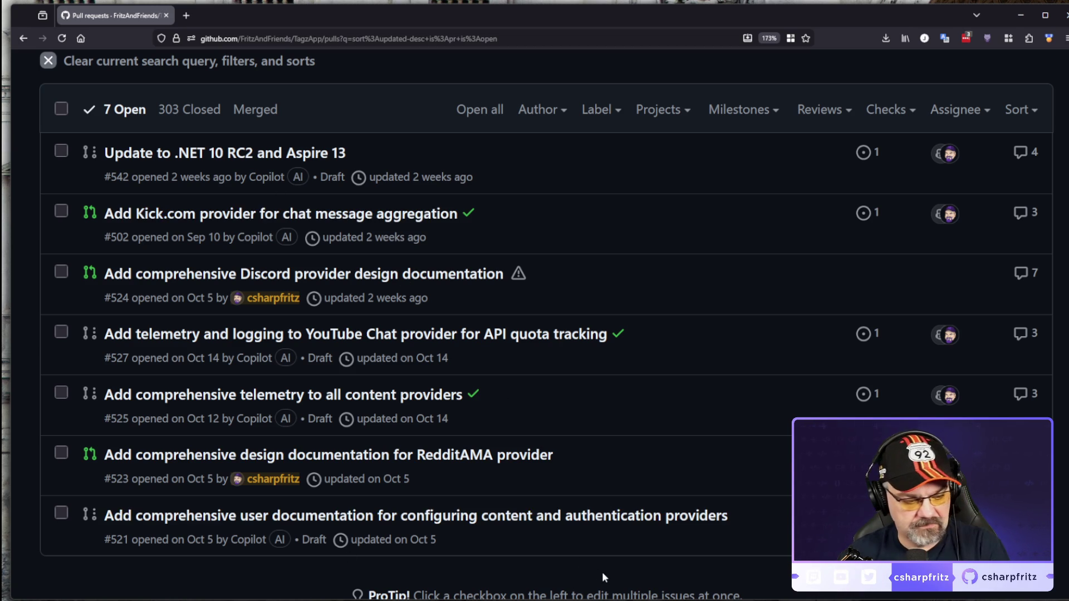
{"action": "key", "text": "alt+p"}
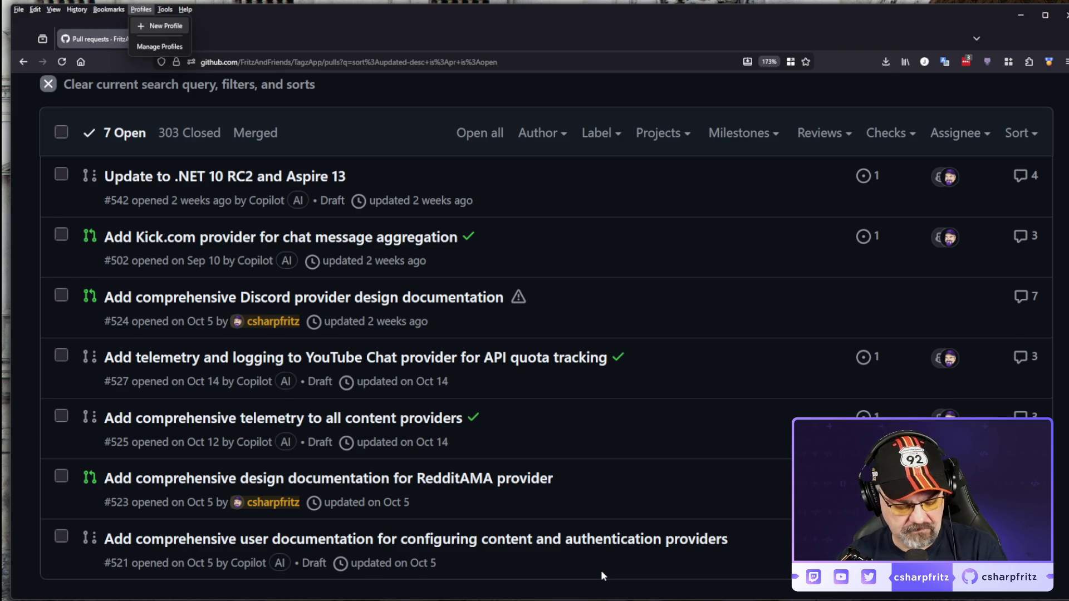
{"action": "key", "text": "Escape"}
{"action": "key", "text": "ctrl+shift+p"}
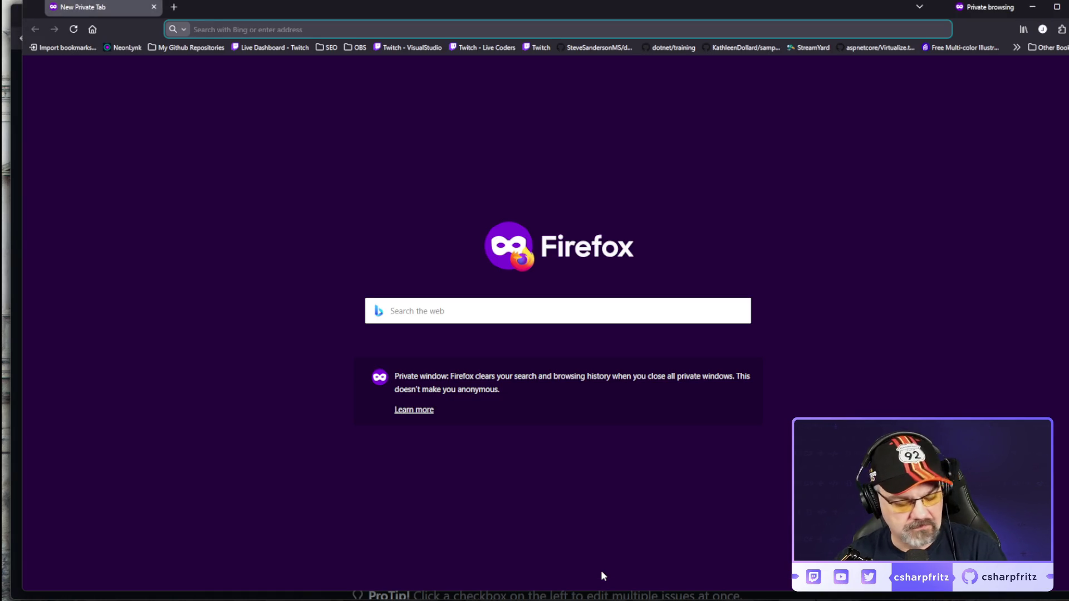
{"action": "type", "text": "amazon.com"}
{"action": "key", "text": "Return"}
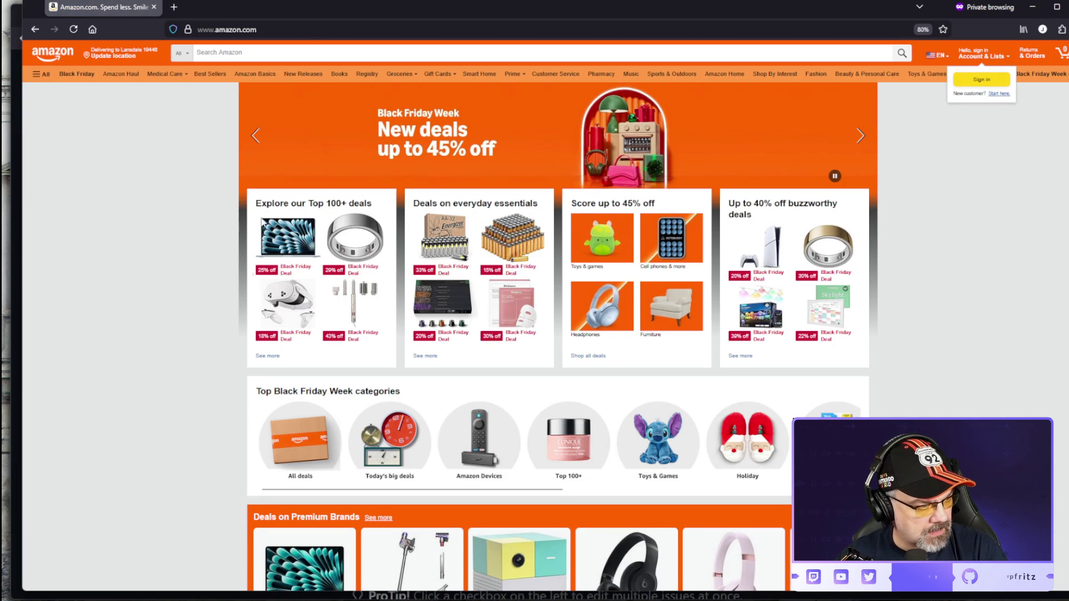
Step: Search Amazon for 'bobovr s3 strap' and open the BOBOVR S3 Pro battery strap's product page
{"action": "left_click", "coordinate": [334, 52]}
{"action": "type", "text": "bobovr "}
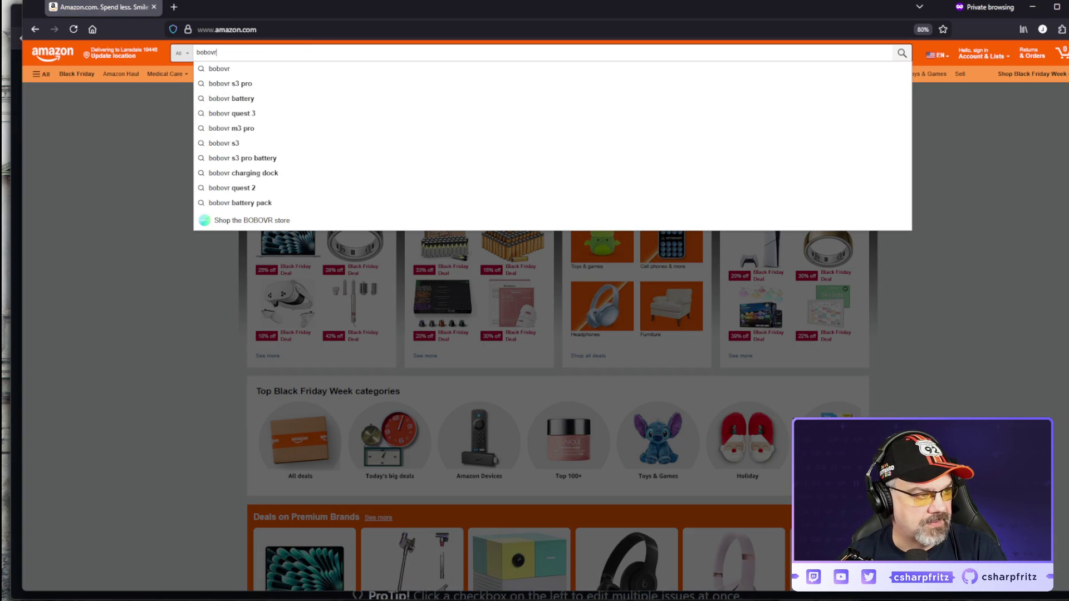
{"action": "type", "text": "s3 strap"}
{"action": "key", "text": "Return"}
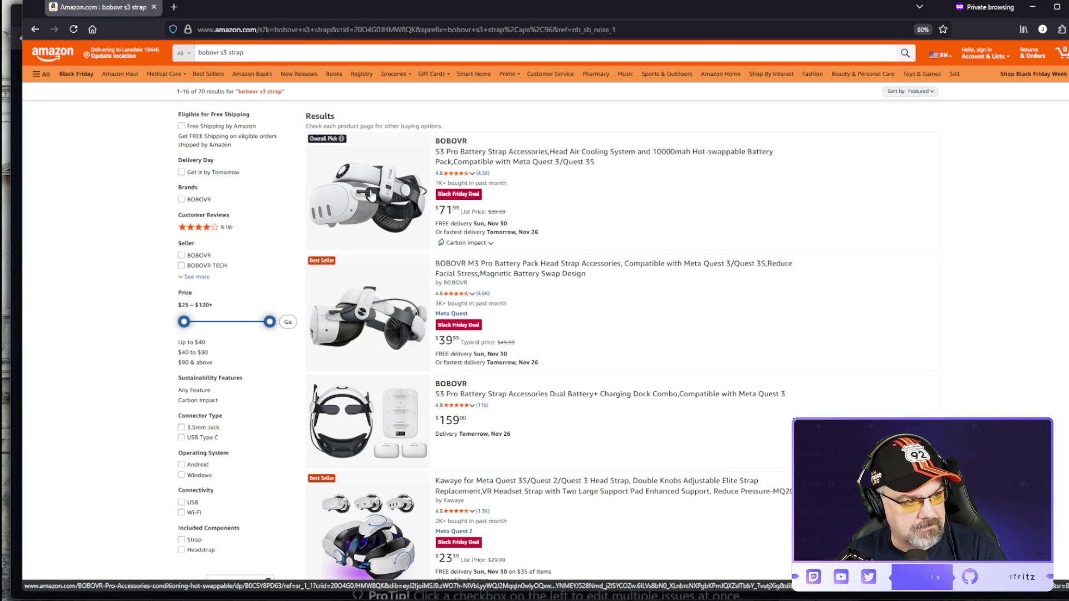
{"action": "left_click", "coordinate": [496, 163]}
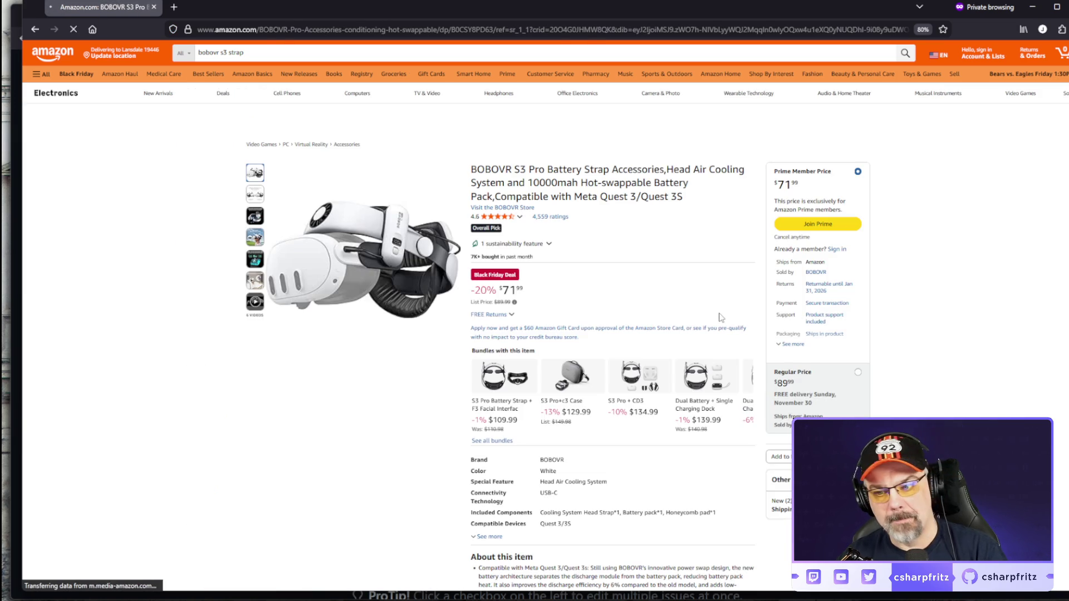
{"action": "mouse_move", "coordinate": [271, 259]}
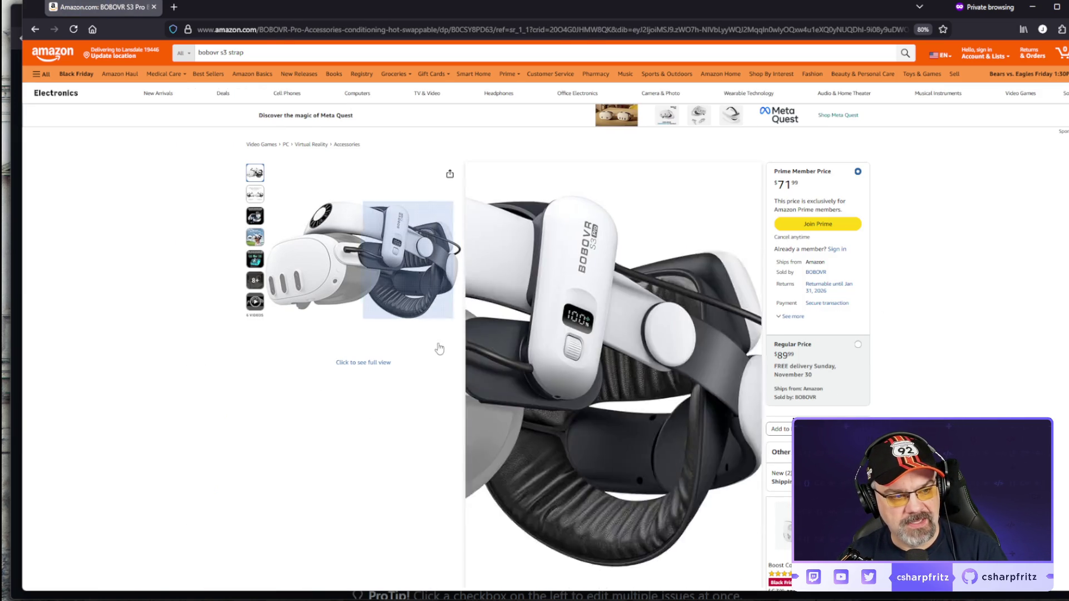
{"action": "scroll", "coordinate": [234, 412], "scroll_direction": "down", "scroll_amount": 5}
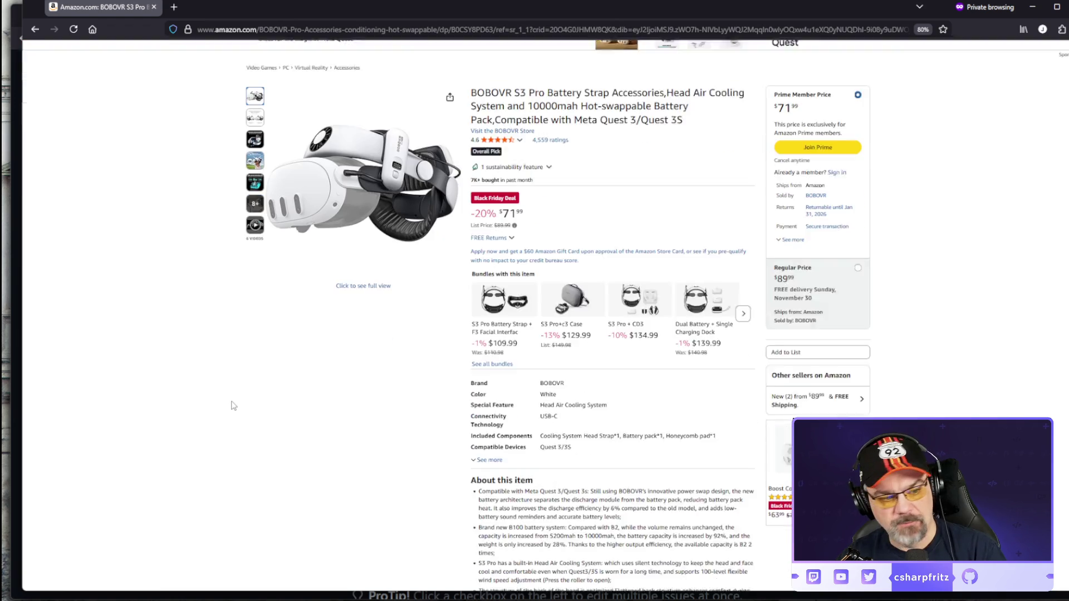
{"action": "scroll", "coordinate": [394, 300], "scroll_direction": "down", "scroll_amount": 4}
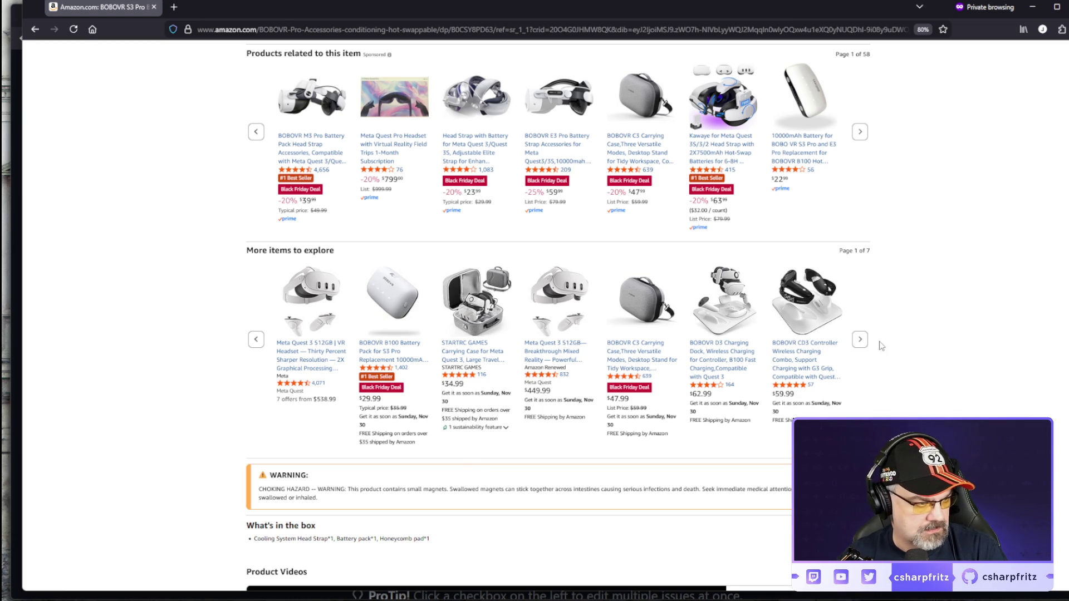
{"action": "left_click", "coordinate": [860, 339]}
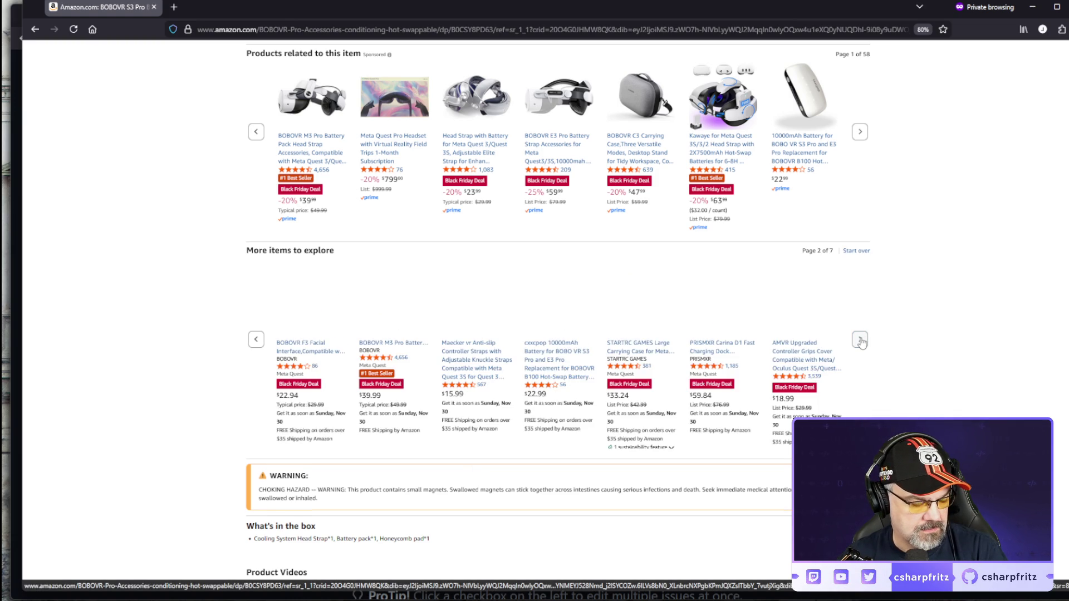
{"action": "scroll", "coordinate": [947, 367], "scroll_direction": "down", "scroll_amount": 2}
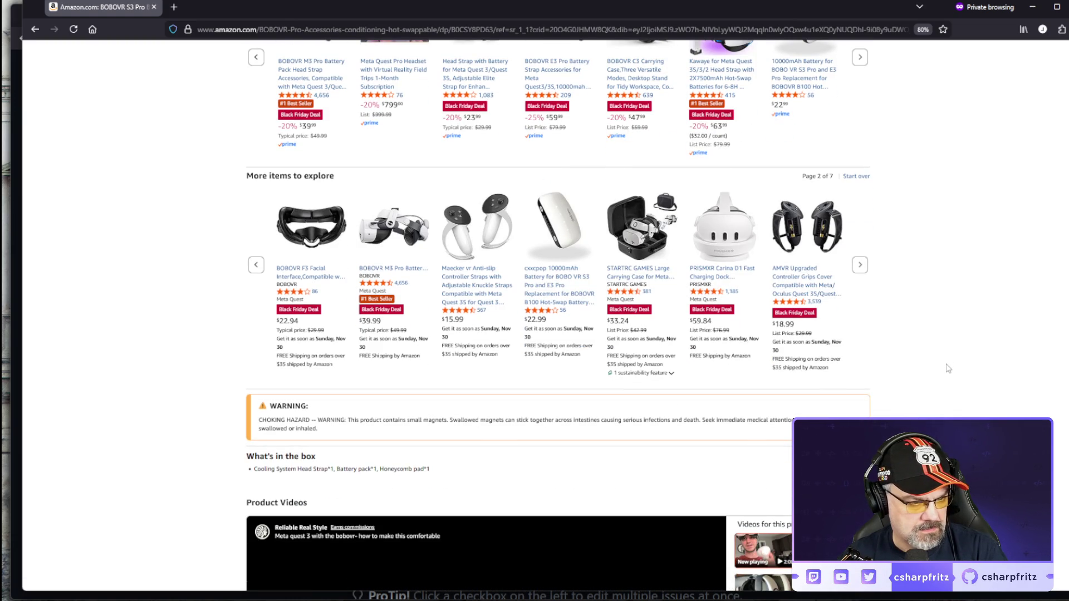
{"action": "scroll", "coordinate": [948, 368], "scroll_direction": "down", "scroll_amount": 20}
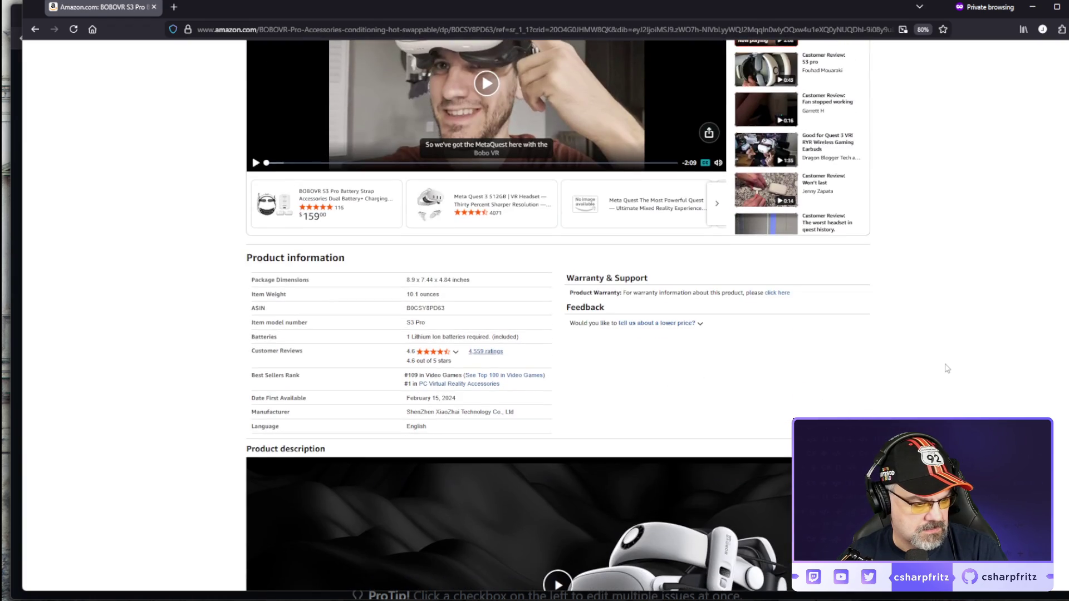
{"action": "scroll", "coordinate": [947, 368], "scroll_direction": "down", "scroll_amount": 18}
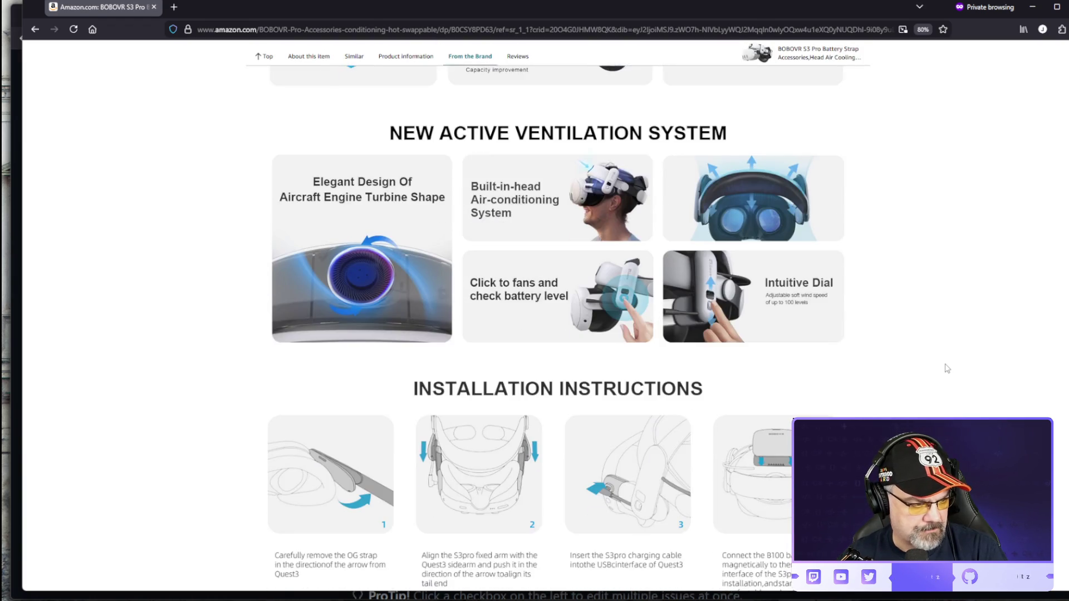
{"action": "scroll", "coordinate": [947, 368], "scroll_direction": "down", "scroll_amount": 6}
{"action": "scroll", "coordinate": [947, 368], "scroll_direction": "down", "scroll_amount": 15}
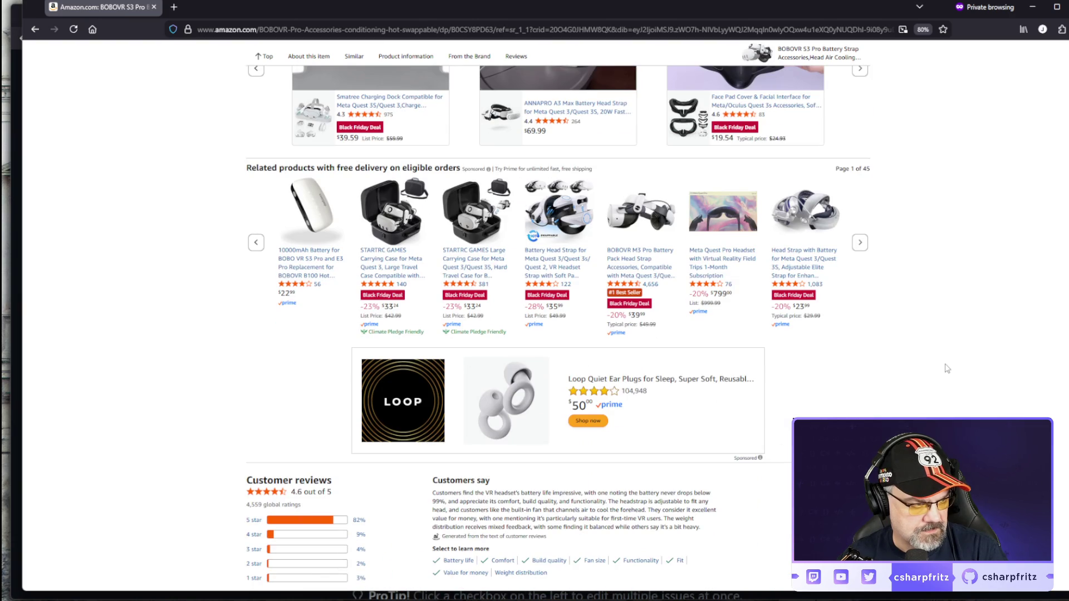
{"action": "scroll", "coordinate": [946, 369], "scroll_direction": "up", "scroll_amount": 4}
{"action": "scroll", "coordinate": [947, 369], "scroll_direction": "up", "scroll_amount": 4}
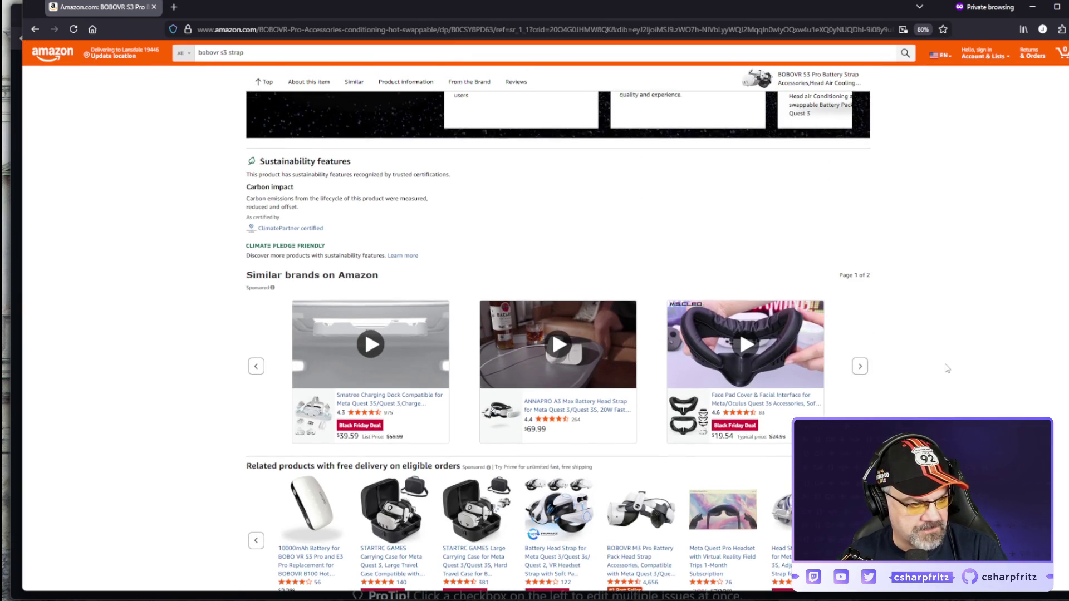
{"action": "scroll", "coordinate": [947, 369], "scroll_direction": "down", "scroll_amount": 9}
{"action": "scroll", "coordinate": [947, 369], "scroll_direction": "down", "scroll_amount": 5}
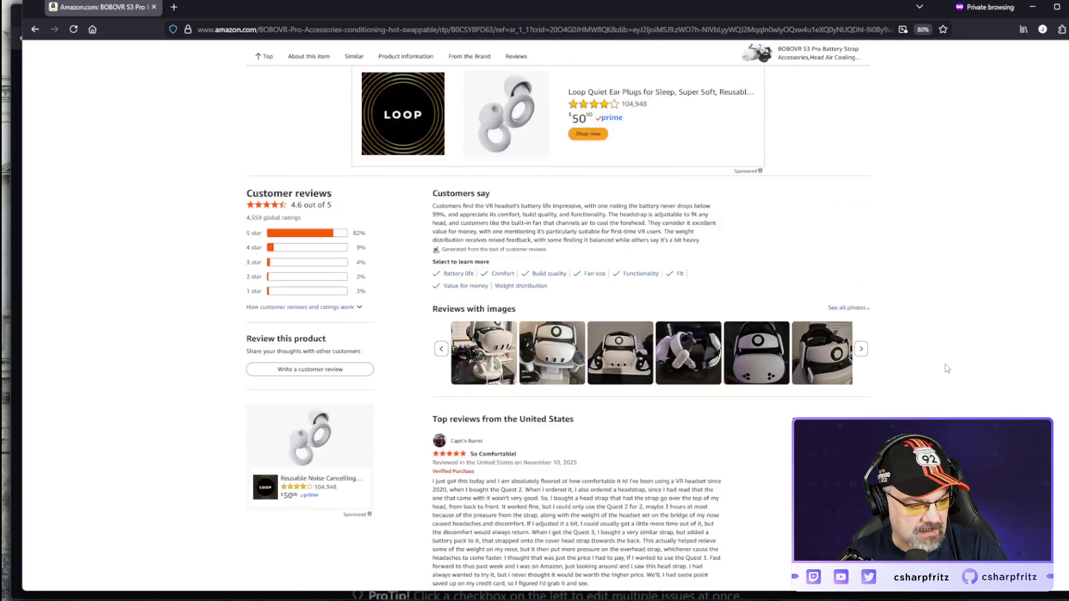
{"action": "scroll", "coordinate": [947, 369], "scroll_direction": "up", "scroll_amount": 10}
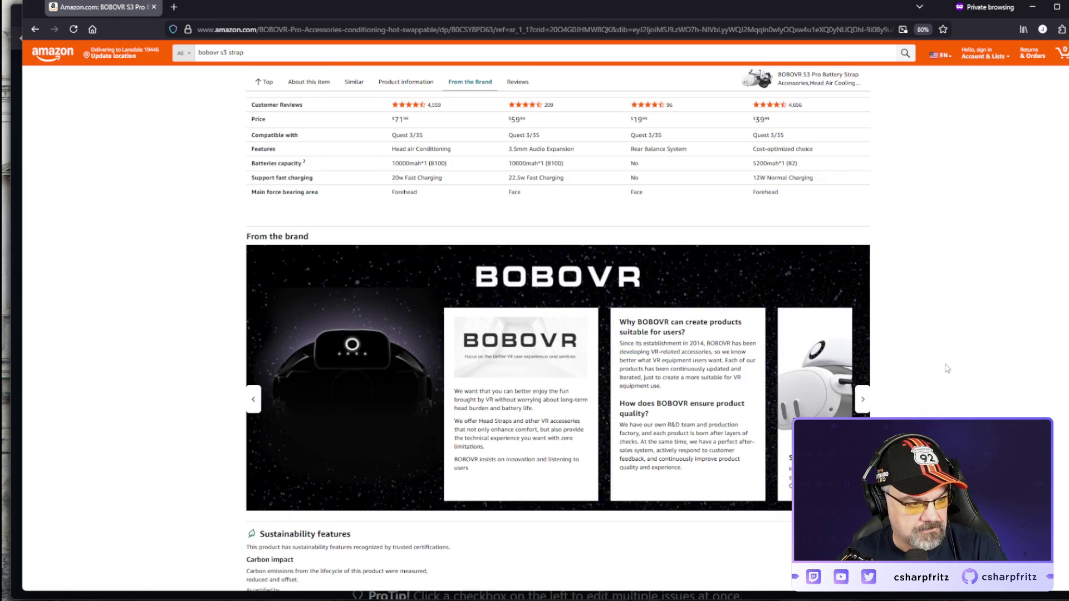
{"action": "scroll", "coordinate": [947, 369], "scroll_direction": "up", "scroll_amount": 15}
{"action": "scroll", "coordinate": [947, 369], "scroll_direction": "up", "scroll_amount": 10}
{"action": "scroll", "coordinate": [946, 369], "scroll_direction": "down", "scroll_amount": 3}
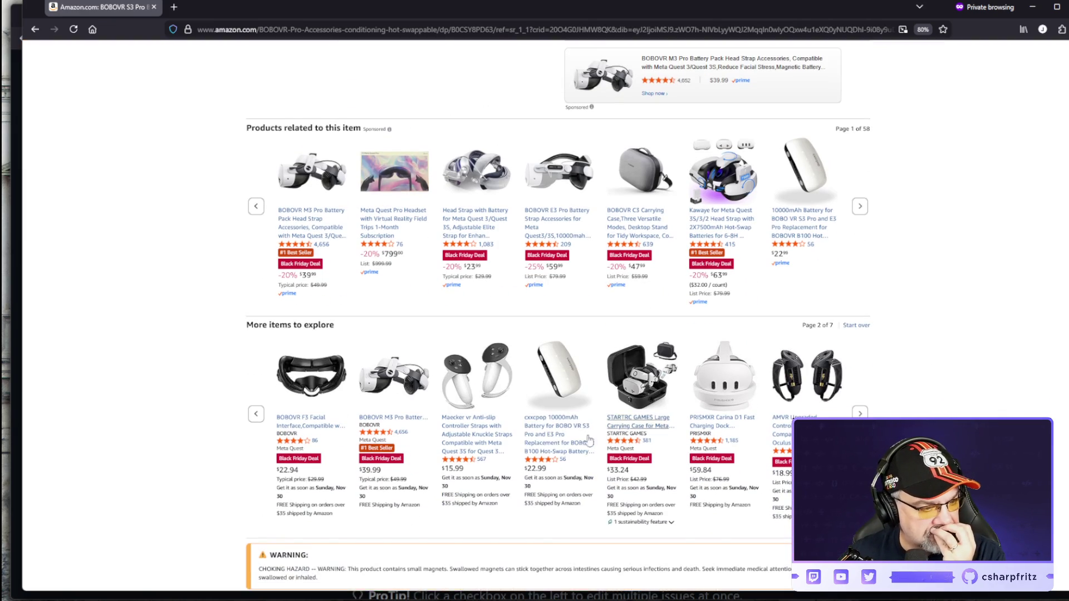
Step: Check the cxxcpop battery and BOBOVR B100 battery pack, ending on the BOBOVR BD3 Charging Dock page
{"action": "left_click", "coordinate": [547, 447]}
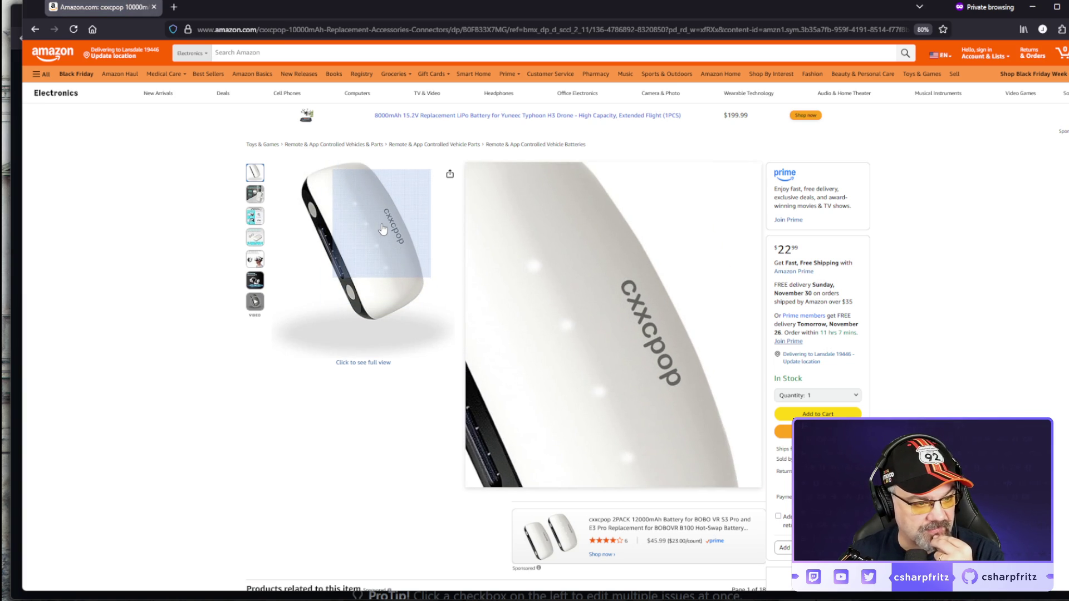
{"action": "key", "text": "alt+Left"}
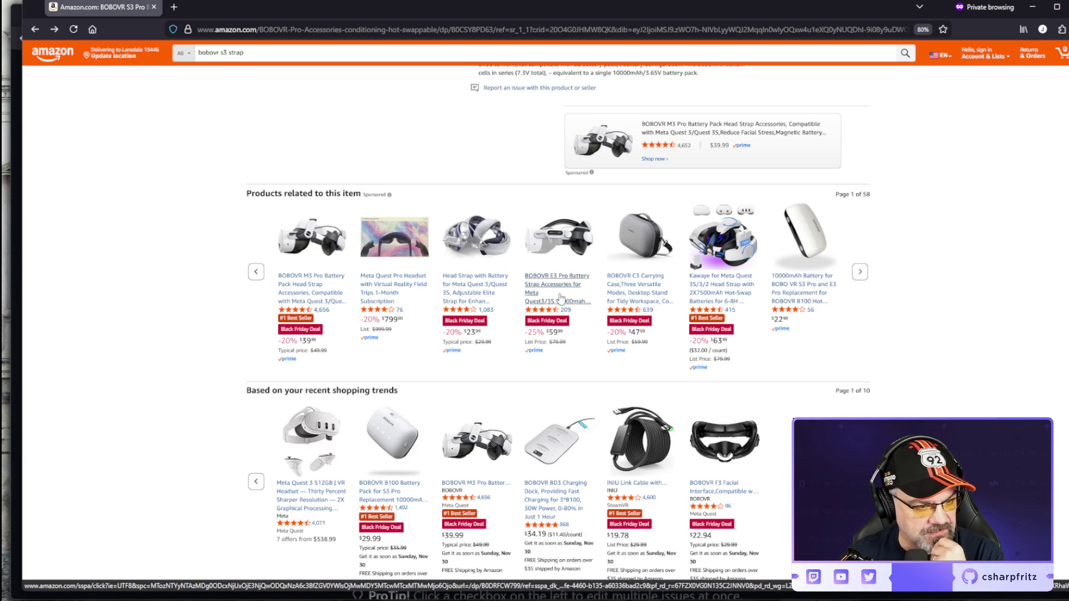
{"action": "scroll", "coordinate": [532, 264], "scroll_direction": "up", "scroll_amount": 4}
{"action": "scroll", "coordinate": [532, 259], "scroll_direction": "down", "scroll_amount": 4}
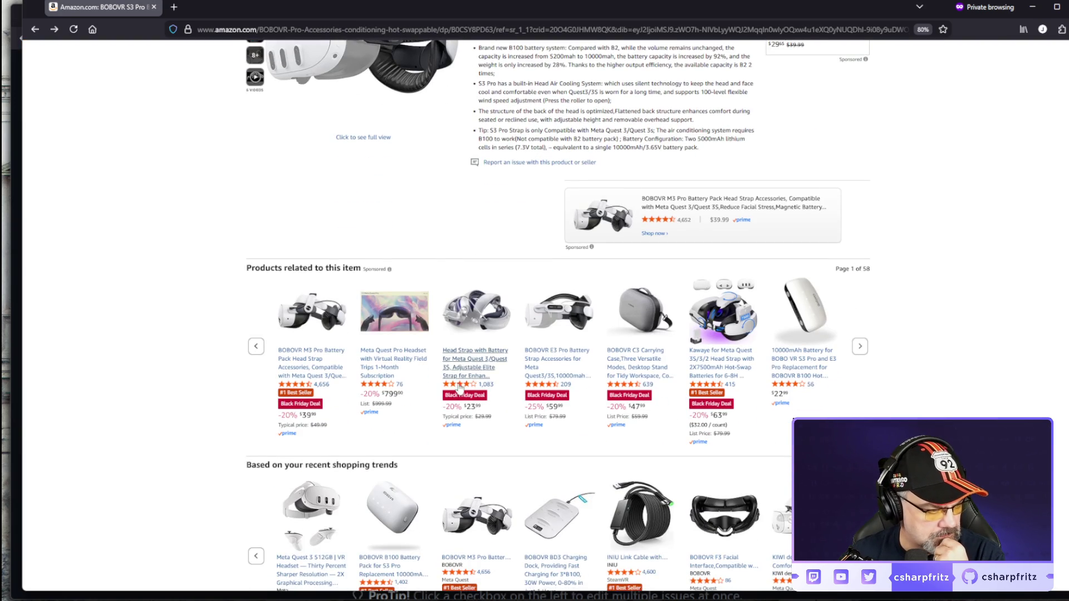
{"action": "scroll", "coordinate": [412, 478], "scroll_direction": "down", "scroll_amount": 1}
{"action": "left_click", "coordinate": [390, 493]}
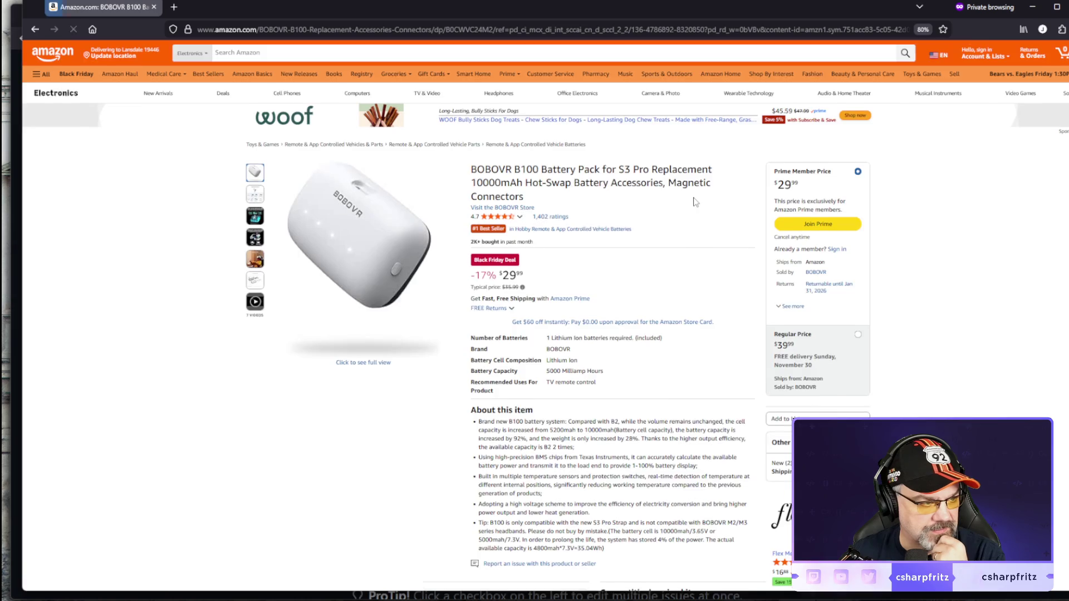
{"action": "scroll", "coordinate": [695, 202], "scroll_direction": "down", "scroll_amount": 5}
{"action": "scroll", "coordinate": [695, 203], "scroll_direction": "down", "scroll_amount": 3}
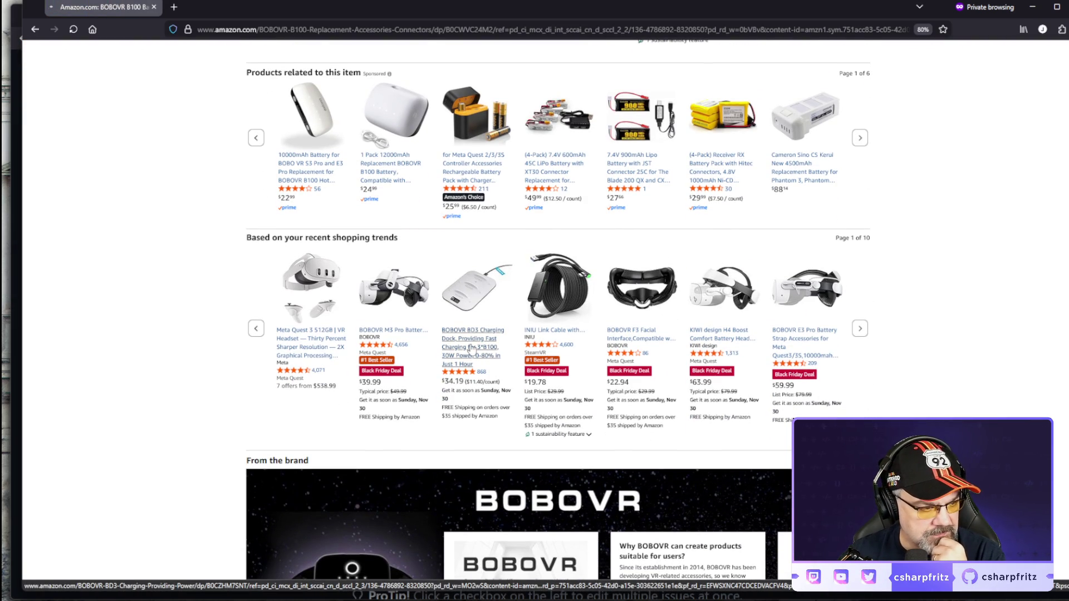
{"action": "left_click", "coordinate": [473, 348]}
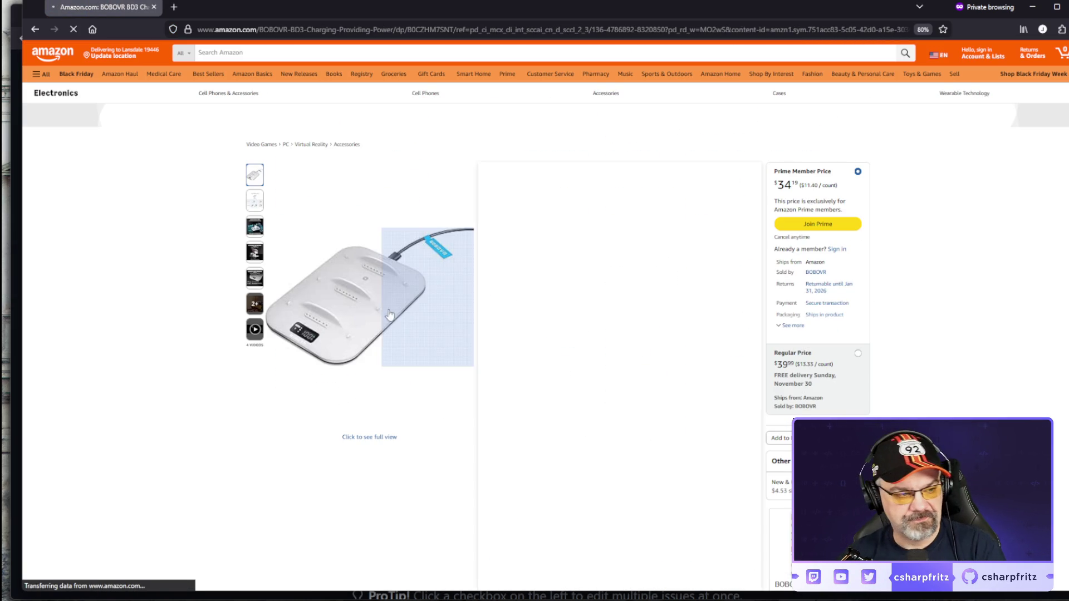
{"action": "mouse_move", "coordinate": [343, 311]}
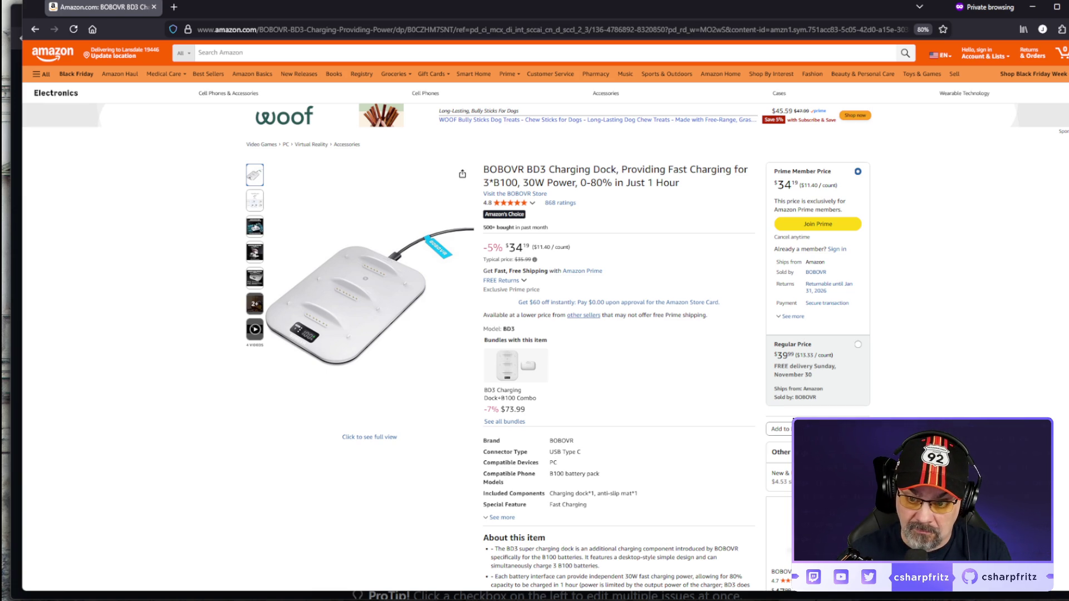
Step: Open a new private tab to dotnetconf.net and reach the .NET Conf local events page
{"action": "left_click", "coordinate": [301, 28]}
{"action": "key", "text": "ctrl+t"}
{"action": "type", "text": "dotnetconf.net/local"}
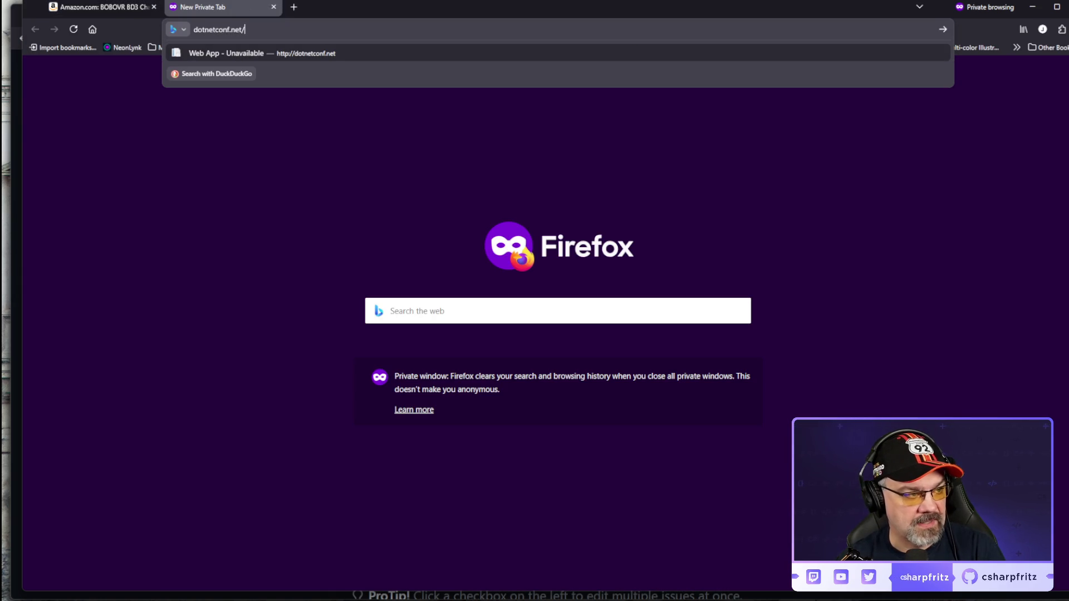
{"action": "key", "text": "Return"}
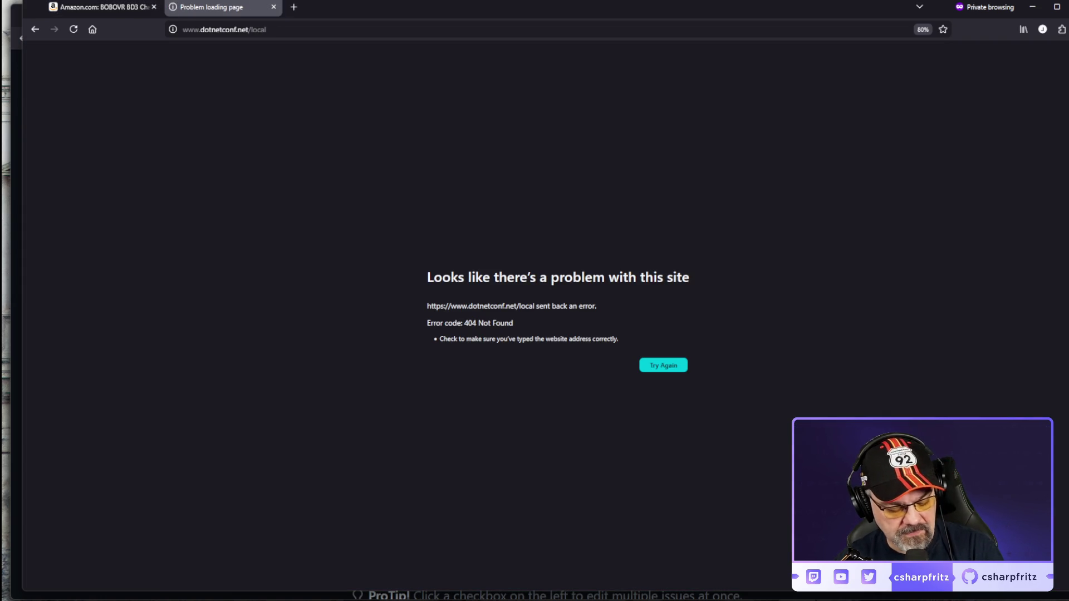
{"action": "left_click", "coordinate": [236, 33]}
{"action": "key", "text": "BackSpace"}
{"action": "key", "text": "BackSpace"}
{"action": "key", "text": "BackSpace"}
{"action": "key", "text": "Return"}
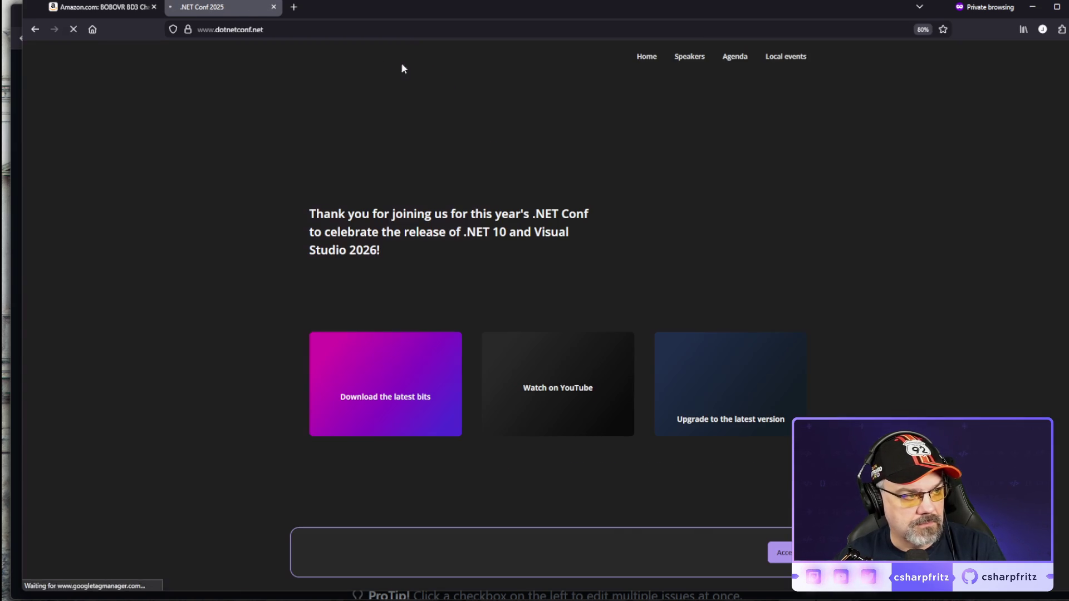
{"action": "left_click", "coordinate": [794, 62]}
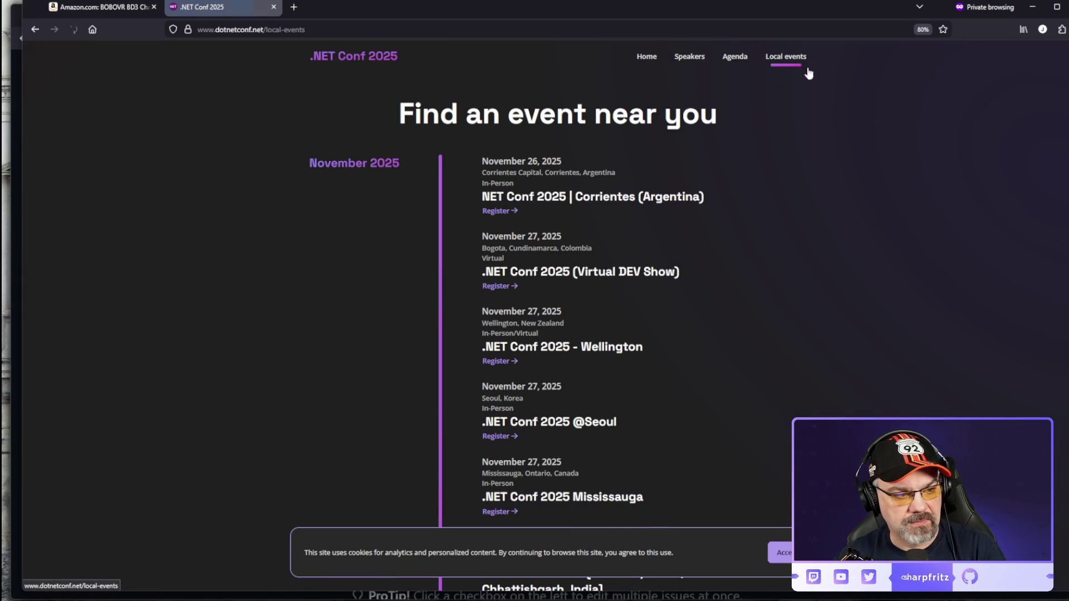
Step: Scroll through the .NET Conf 2025 local events list and accept the cookie notice
{"action": "scroll", "coordinate": [759, 400], "scroll_direction": "down", "scroll_amount": 1}
{"action": "scroll", "coordinate": [772, 339], "scroll_direction": "down", "scroll_amount": 5}
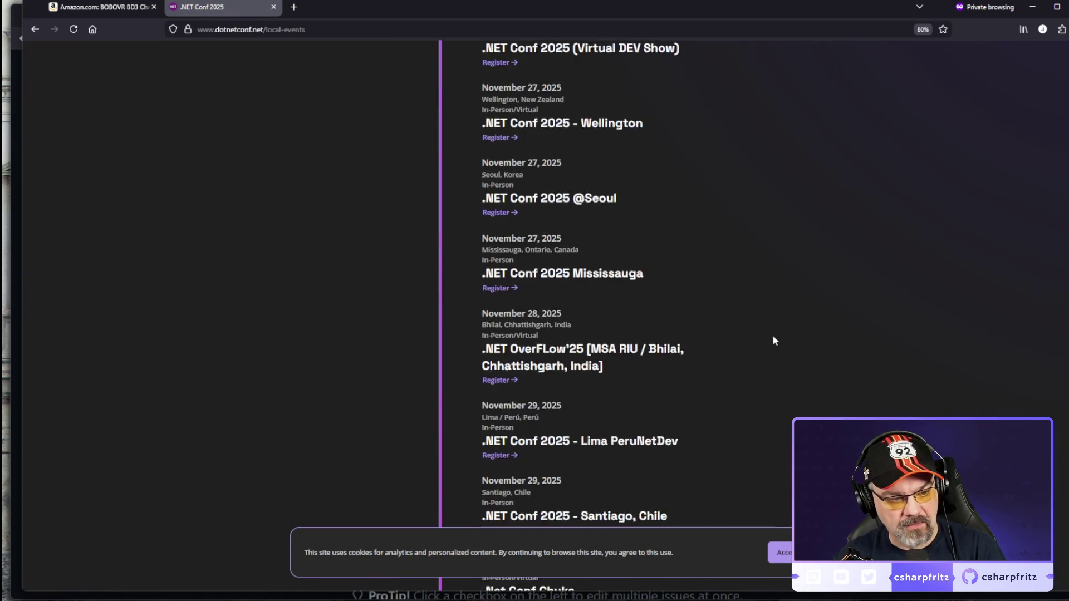
{"action": "scroll", "coordinate": [768, 306], "scroll_direction": "down", "scroll_amount": 2}
{"action": "scroll", "coordinate": [769, 308], "scroll_direction": "down", "scroll_amount": 7}
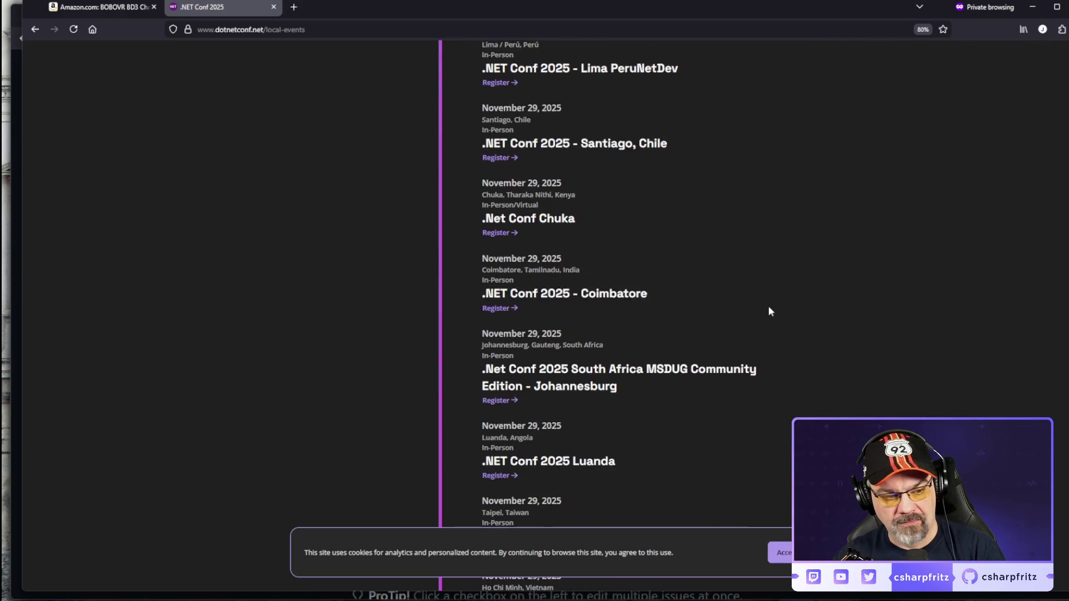
{"action": "scroll", "coordinate": [768, 310], "scroll_direction": "down", "scroll_amount": 1}
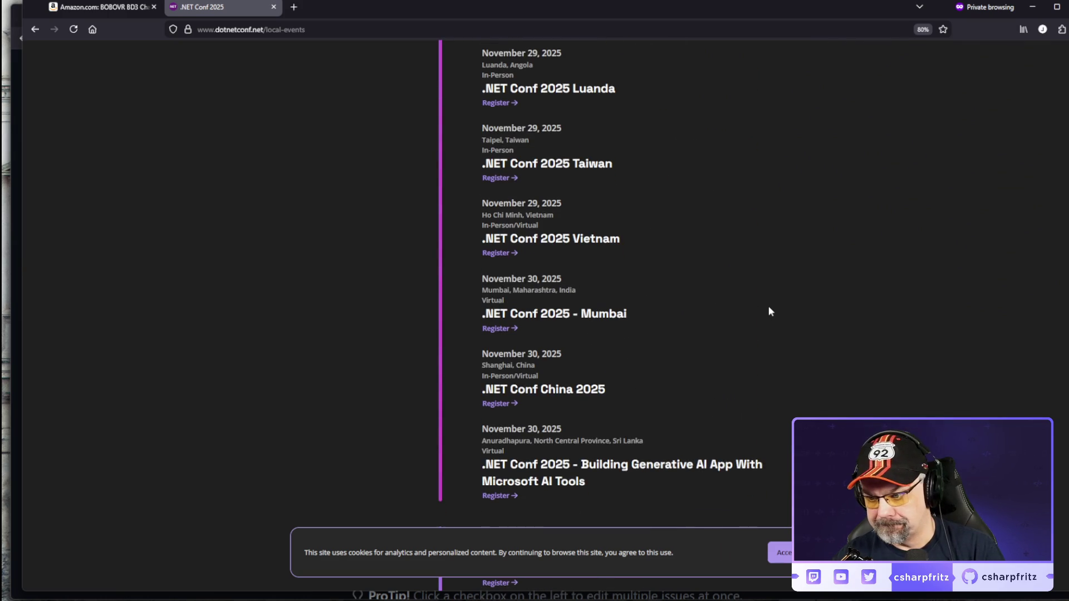
{"action": "scroll", "coordinate": [768, 310], "scroll_direction": "down", "scroll_amount": 1}
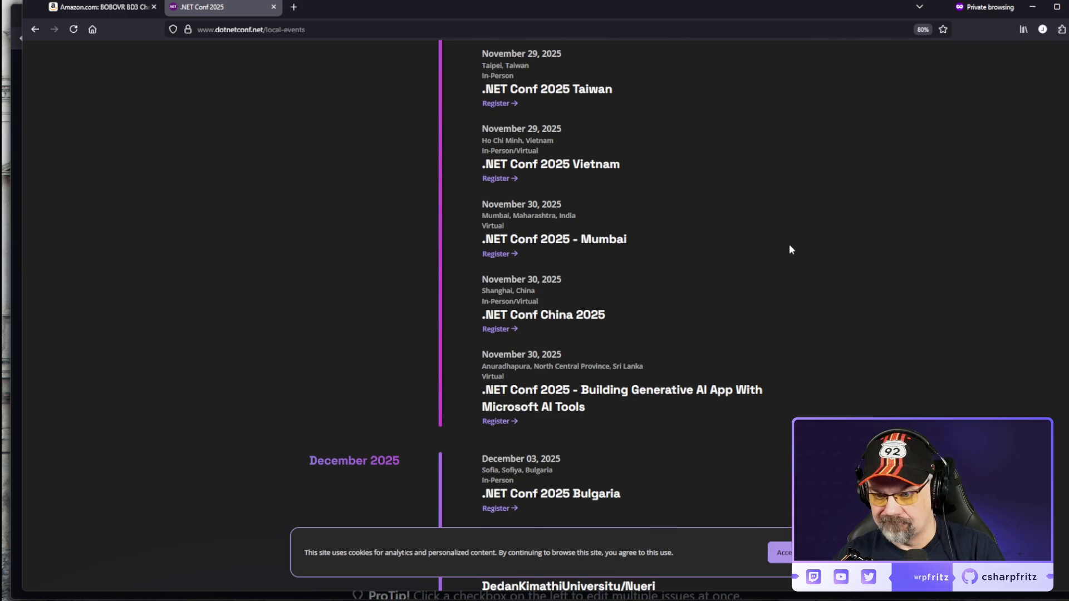
{"action": "scroll", "coordinate": [788, 250], "scroll_direction": "down", "scroll_amount": 1}
{"action": "scroll", "coordinate": [787, 262], "scroll_direction": "down", "scroll_amount": 15}
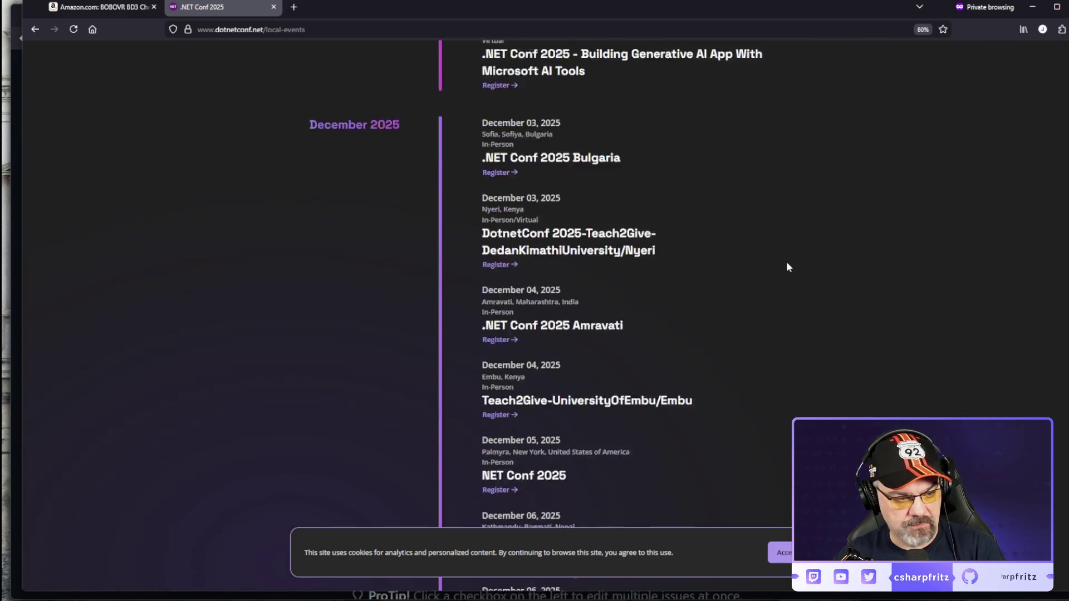
{"action": "scroll", "coordinate": [787, 268], "scroll_direction": "down", "scroll_amount": 20}
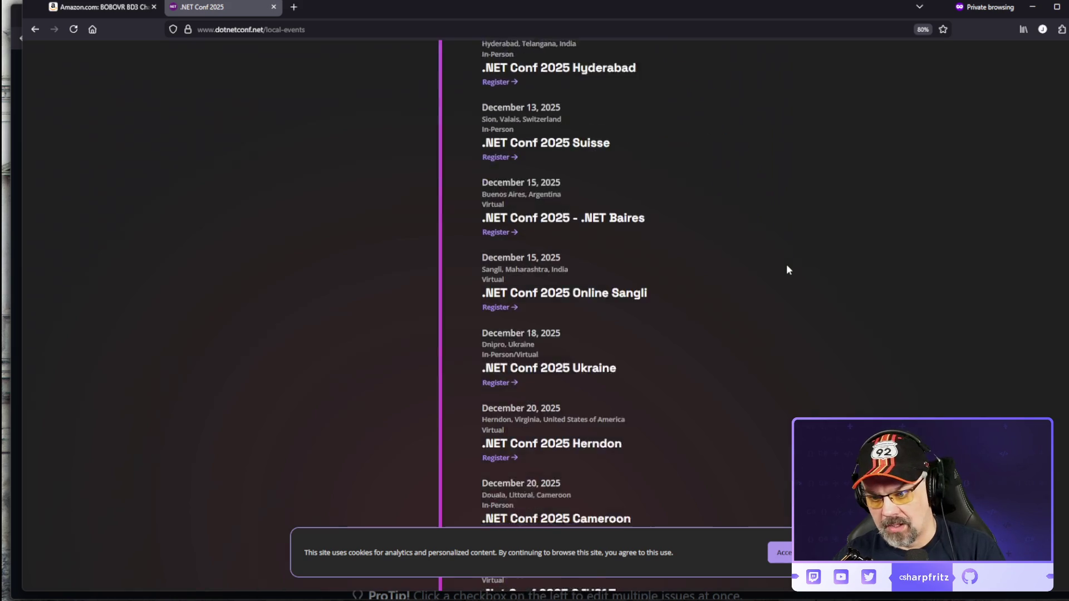
{"action": "scroll", "coordinate": [786, 269], "scroll_direction": "down", "scroll_amount": 6}
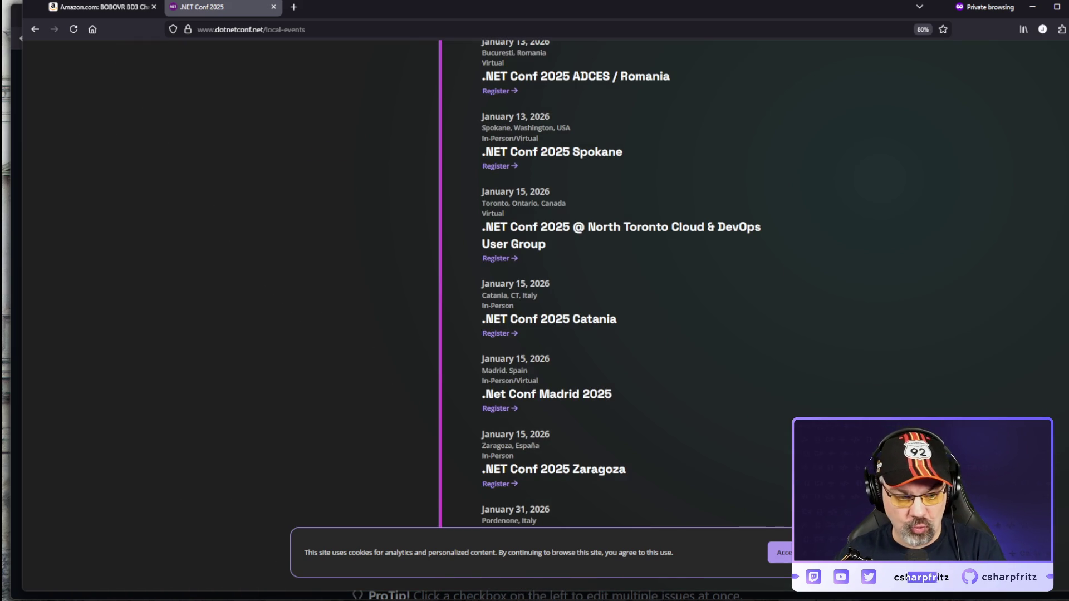
{"action": "left_click", "coordinate": [780, 553]}
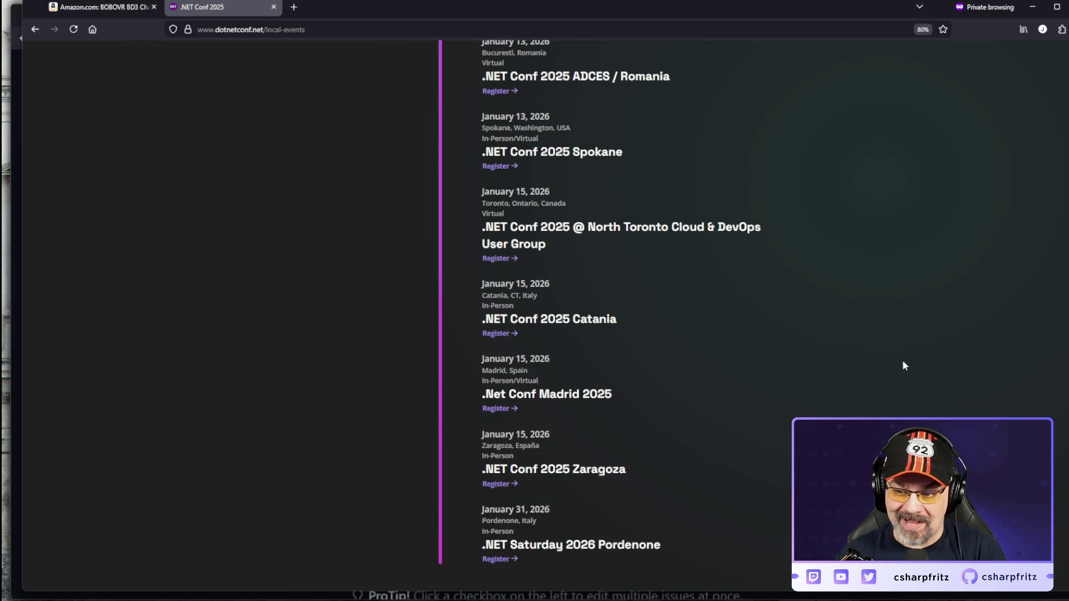
Step: Close the .NET Conf tab and minimize the private window to reveal GitHub
{"action": "left_click", "coordinate": [325, 34]}
{"action": "key", "text": "alt+Tab"}
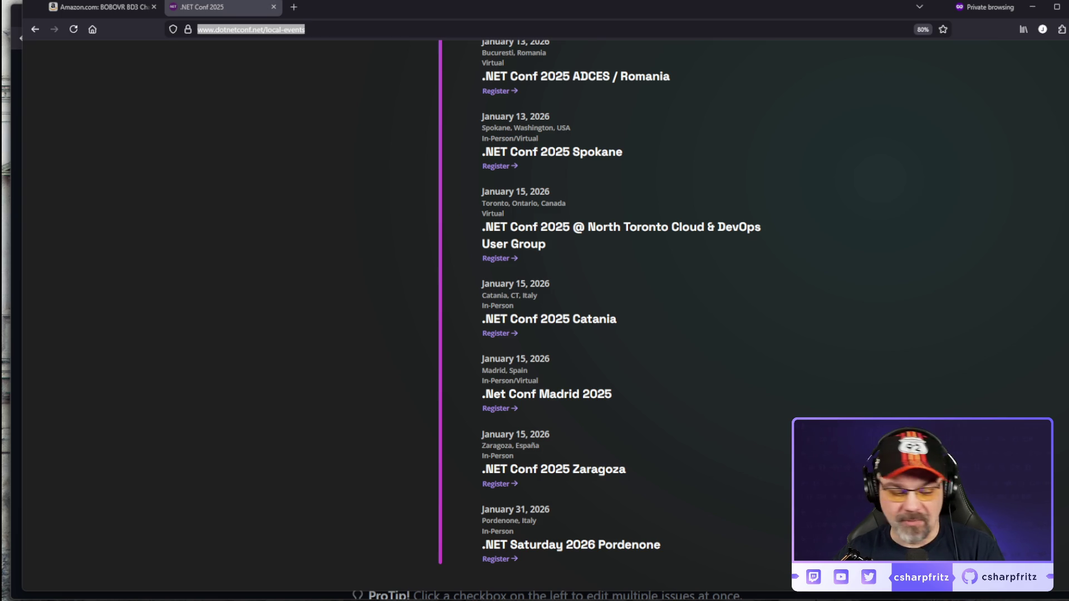
{"action": "left_click", "coordinate": [273, 8]}
{"action": "left_click", "coordinate": [1045, 14]}
{"action": "left_click", "coordinate": [1045, 13]}
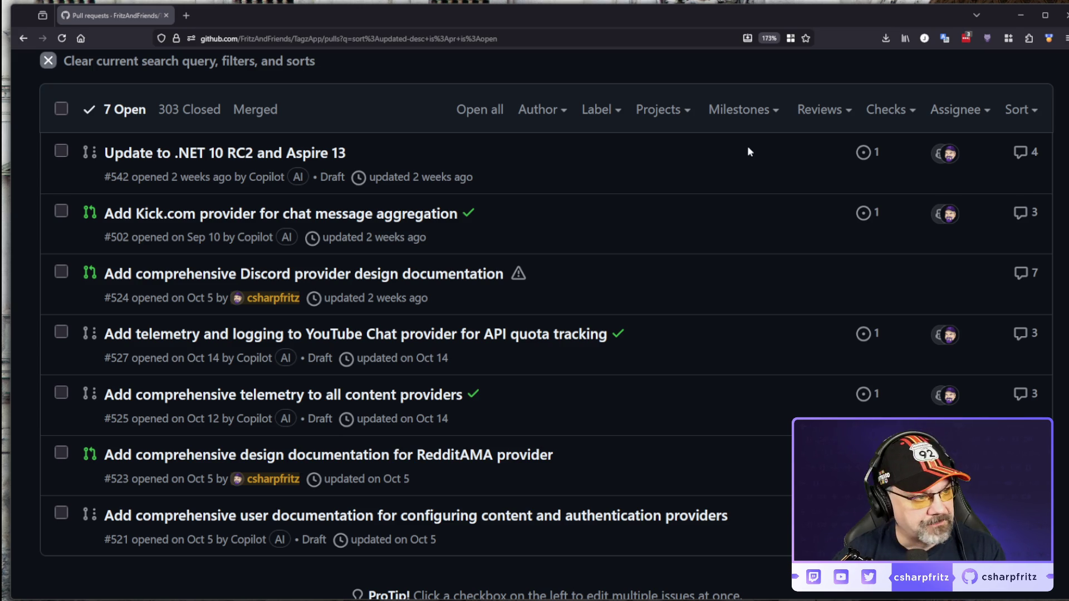
Step: Switch back to the Amazon window showing the BOBOVR BD3 charging dock page
{"action": "key", "text": "alt+Tab"}
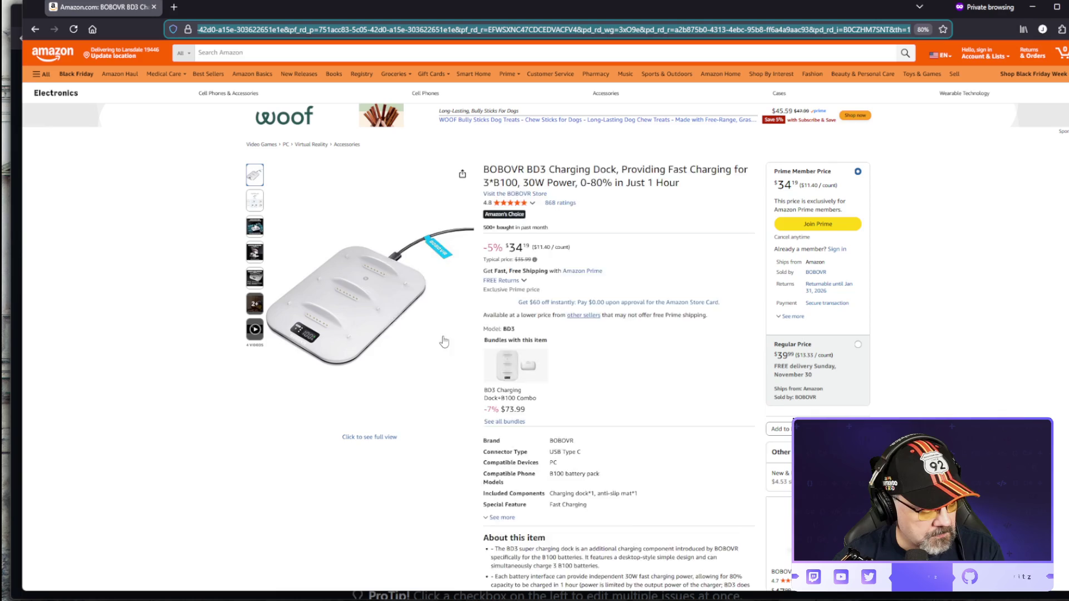
Step: Search Amazon for 'ssd black' and look over the results led by the WD_BLACK SN850X
{"action": "left_click", "coordinate": [310, 55]}
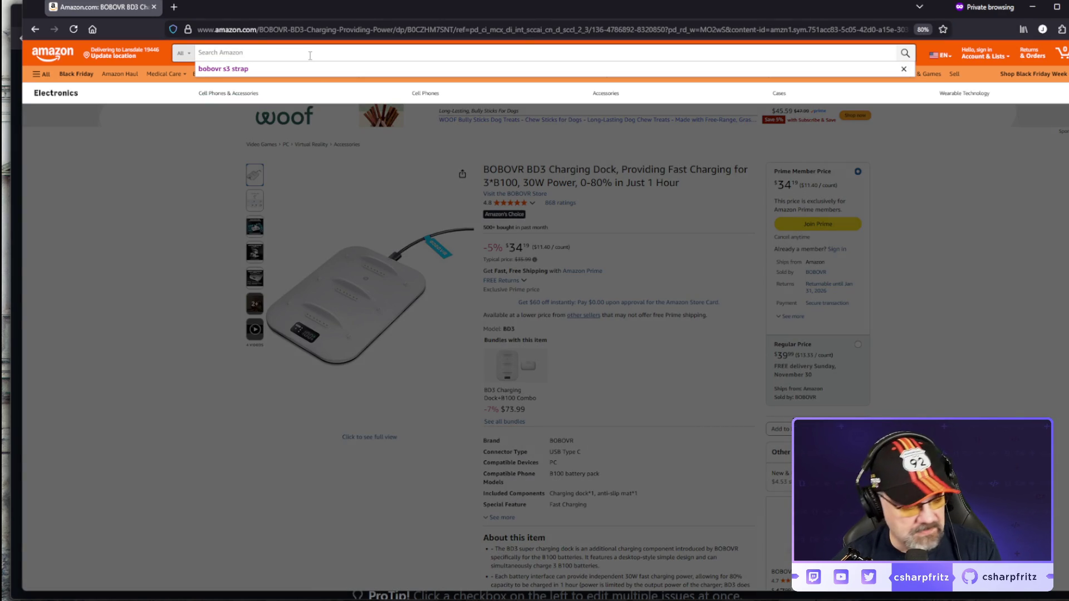
{"action": "type", "text": "ssd "}
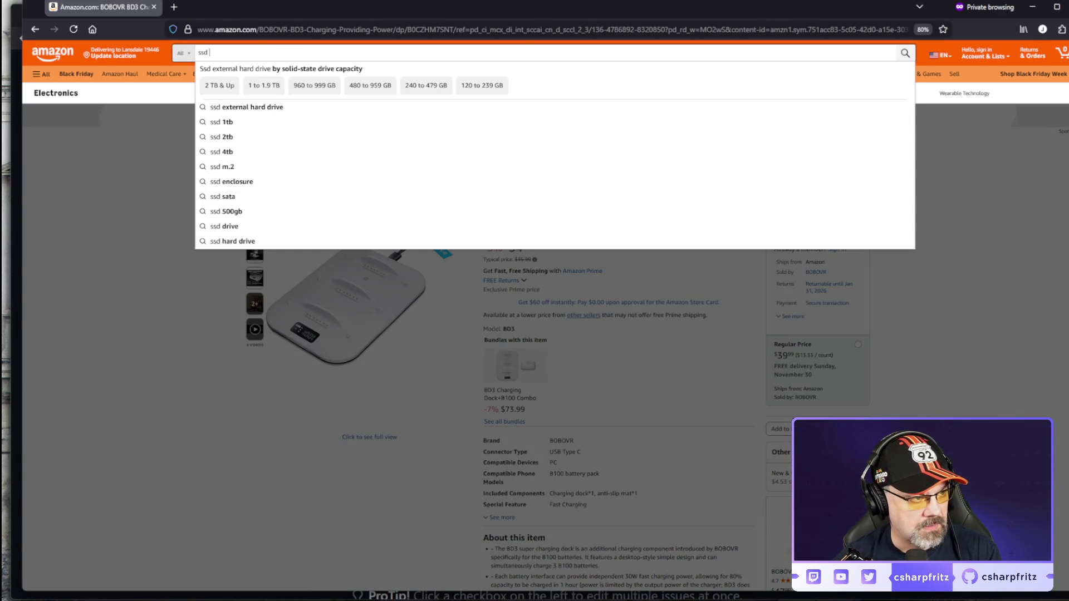
{"action": "type", "text": "black"}
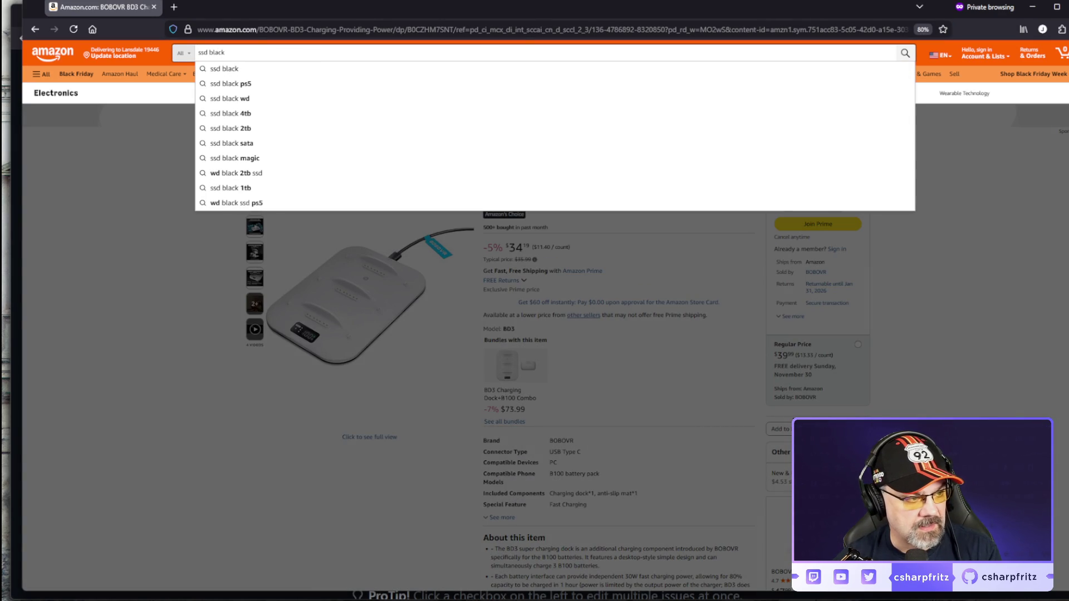
{"action": "key", "text": "Return"}
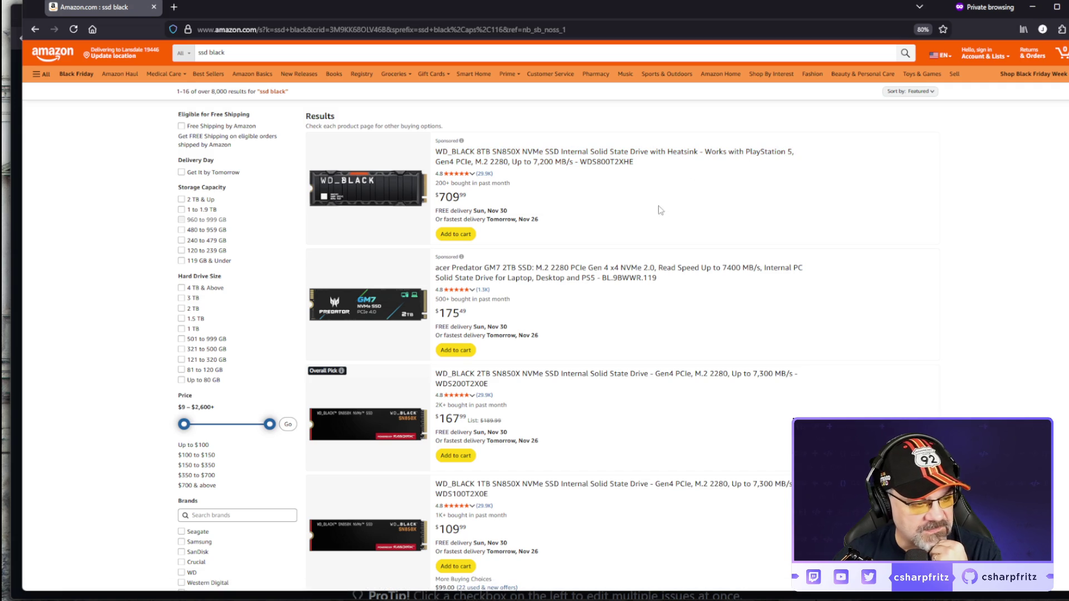
{"action": "scroll", "coordinate": [695, 187], "scroll_direction": "down", "scroll_amount": 3}
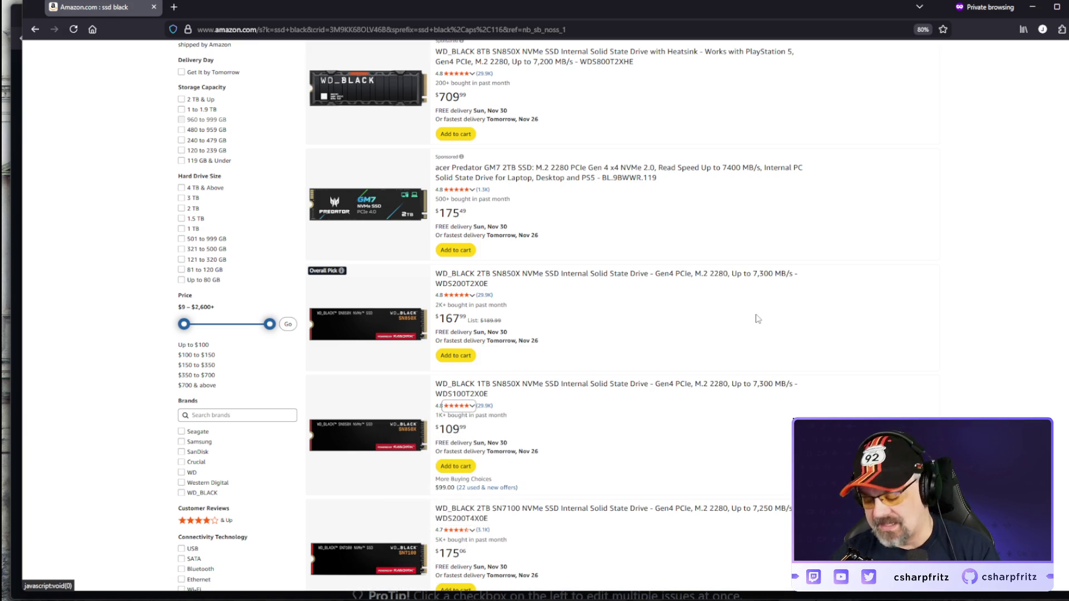
{"action": "scroll", "coordinate": [757, 319], "scroll_direction": "up", "scroll_amount": 3}
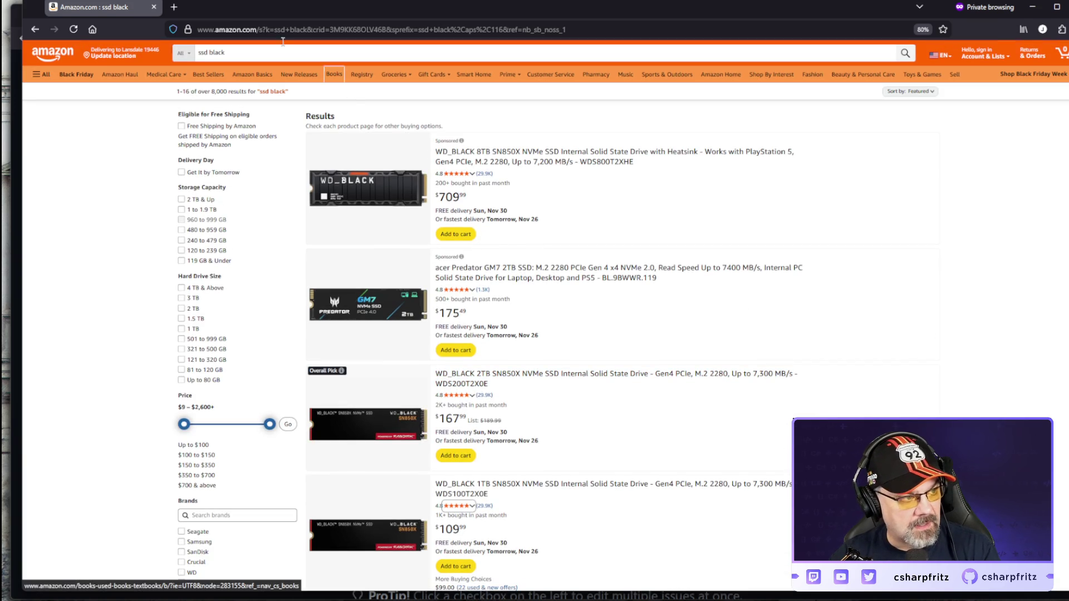
Step: Search Amazon for 'ssd enclosure usb c' by replacing 'black' with 'enclosure'
{"action": "double_click", "coordinate": [261, 53]}
{"action": "type", "text": "enclosure"}
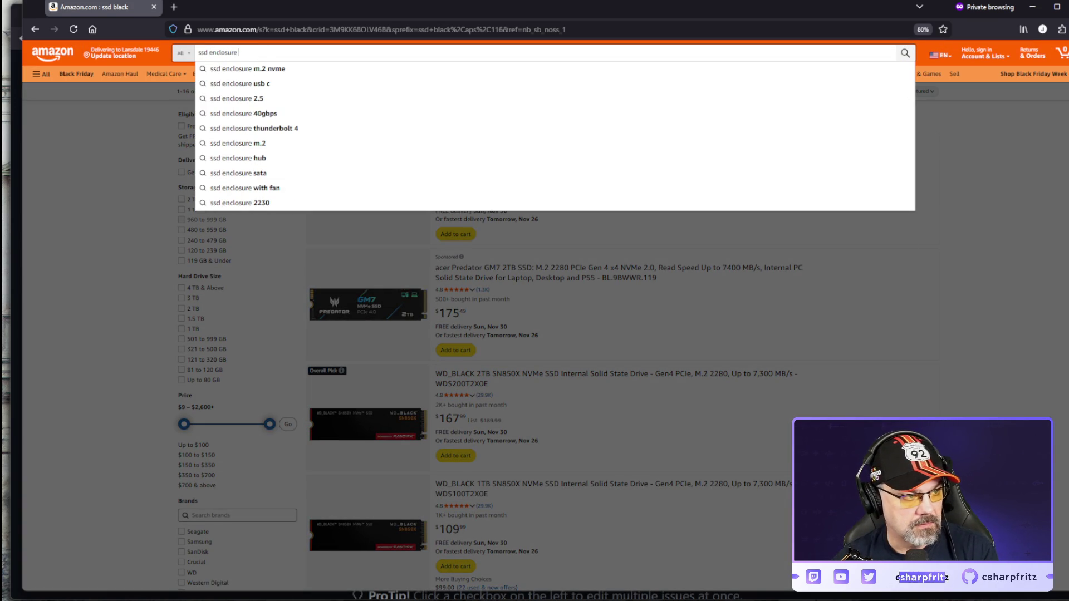
{"action": "key", "text": "Down"}
{"action": "key", "text": "Down"}
{"action": "key", "text": "Return"}
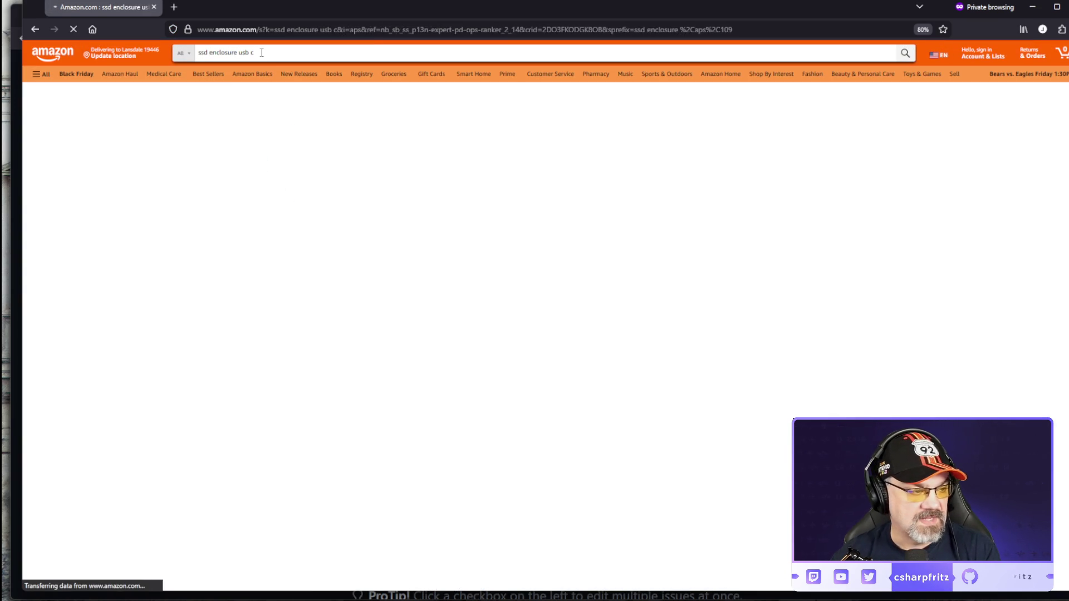
Step: Browse the SSD enclosure results, then start adding 'dock' to the search
{"action": "scroll", "coordinate": [891, 351], "scroll_direction": "down", "scroll_amount": 2}
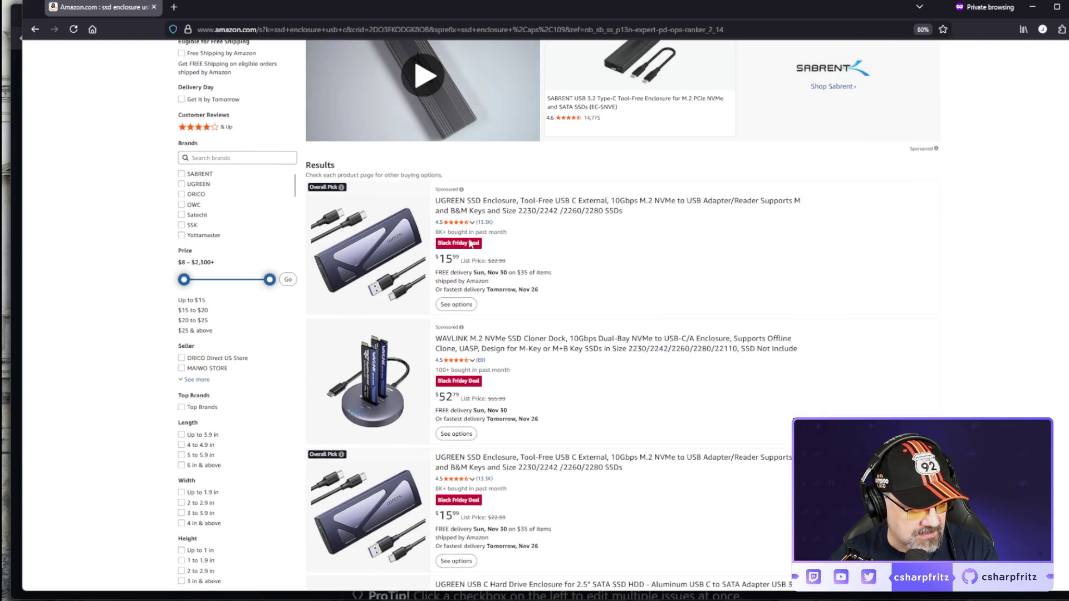
{"action": "scroll", "coordinate": [490, 359], "scroll_direction": "down", "scroll_amount": 5}
{"action": "scroll", "coordinate": [490, 359], "scroll_direction": "down", "scroll_amount": 12}
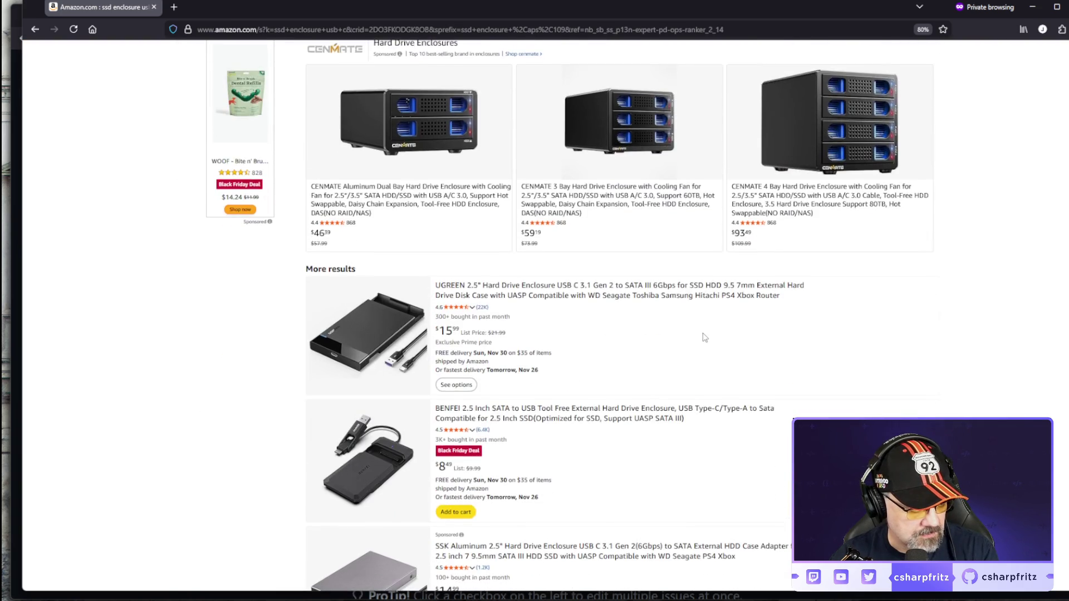
{"action": "scroll", "coordinate": [705, 344], "scroll_direction": "down", "scroll_amount": 6}
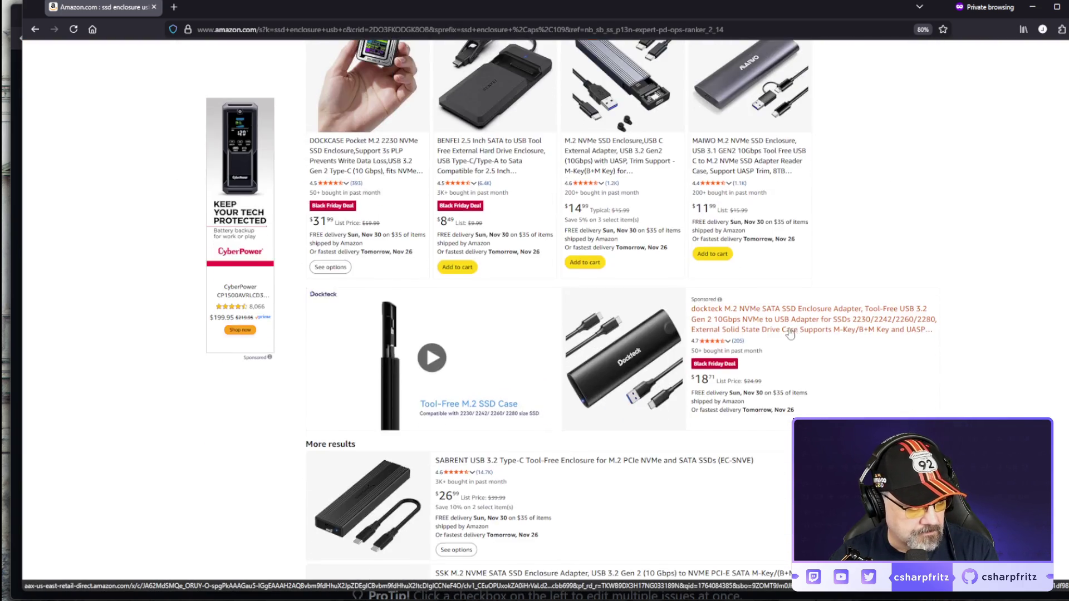
{"action": "scroll", "coordinate": [388, 202], "scroll_direction": "up", "scroll_amount": 3}
{"action": "scroll", "coordinate": [612, 251], "scroll_direction": "up", "scroll_amount": 2}
{"action": "scroll", "coordinate": [805, 326], "scroll_direction": "down", "scroll_amount": 8}
{"action": "scroll", "coordinate": [802, 326], "scroll_direction": "down", "scroll_amount": 7}
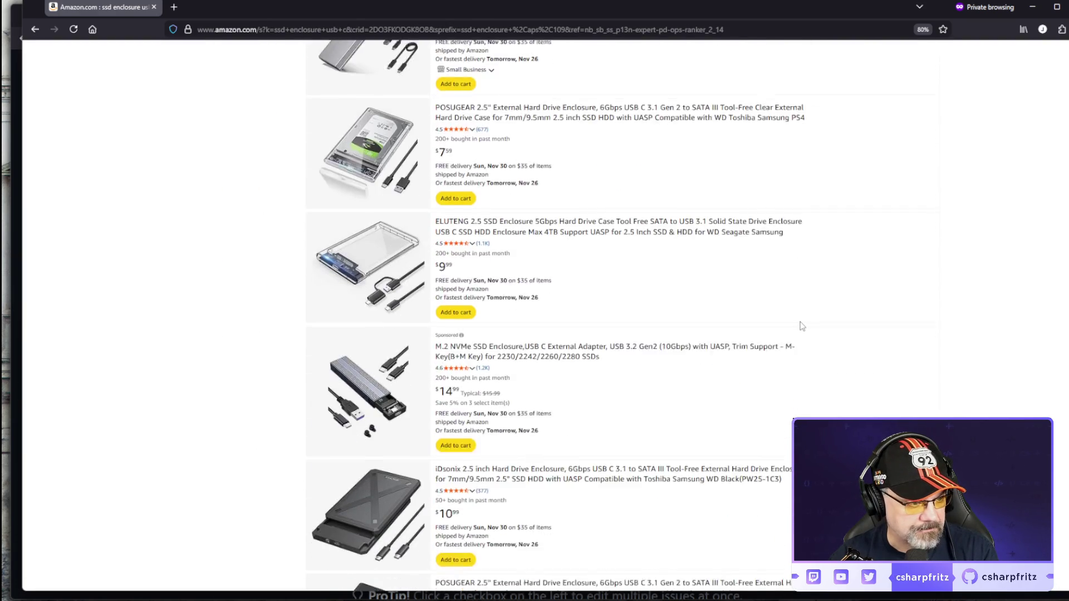
{"action": "scroll", "coordinate": [802, 325], "scroll_direction": "down", "scroll_amount": 10}
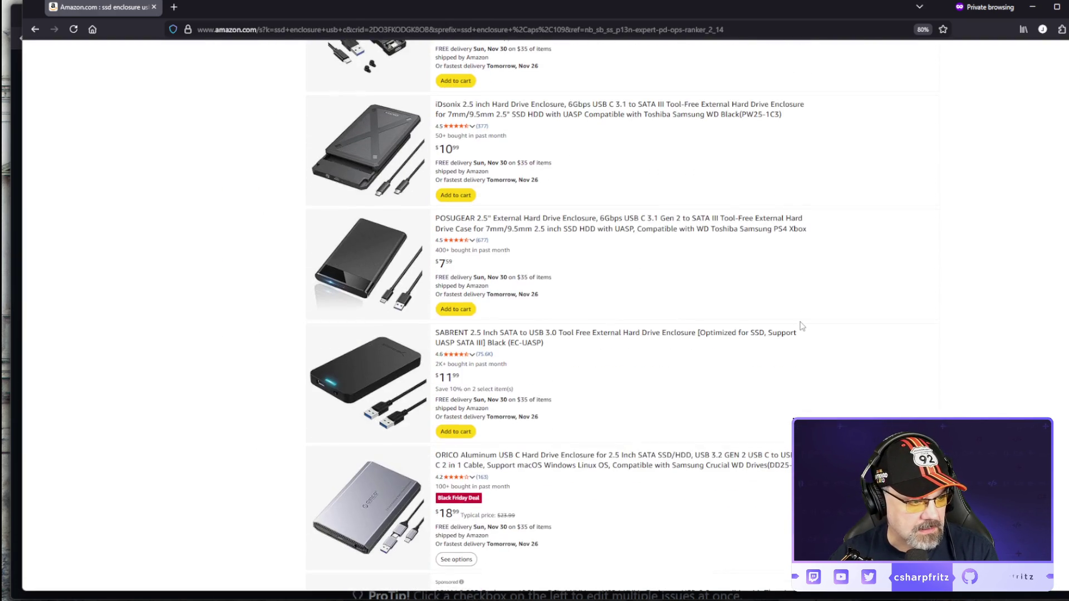
{"action": "scroll", "coordinate": [802, 326], "scroll_direction": "down", "scroll_amount": 10}
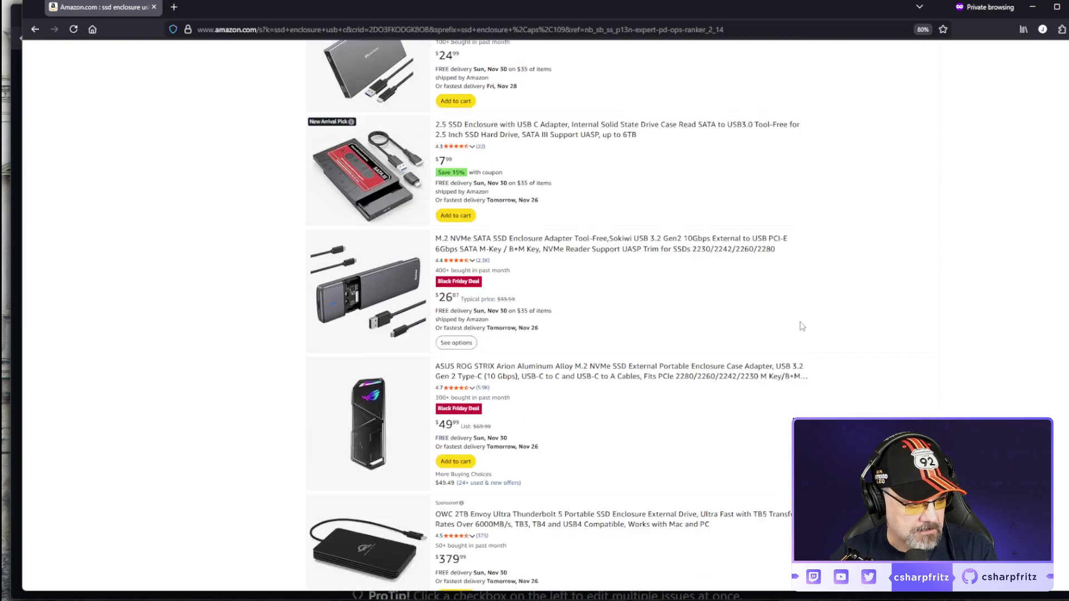
{"action": "scroll", "coordinate": [800, 323], "scroll_direction": "down", "scroll_amount": 6}
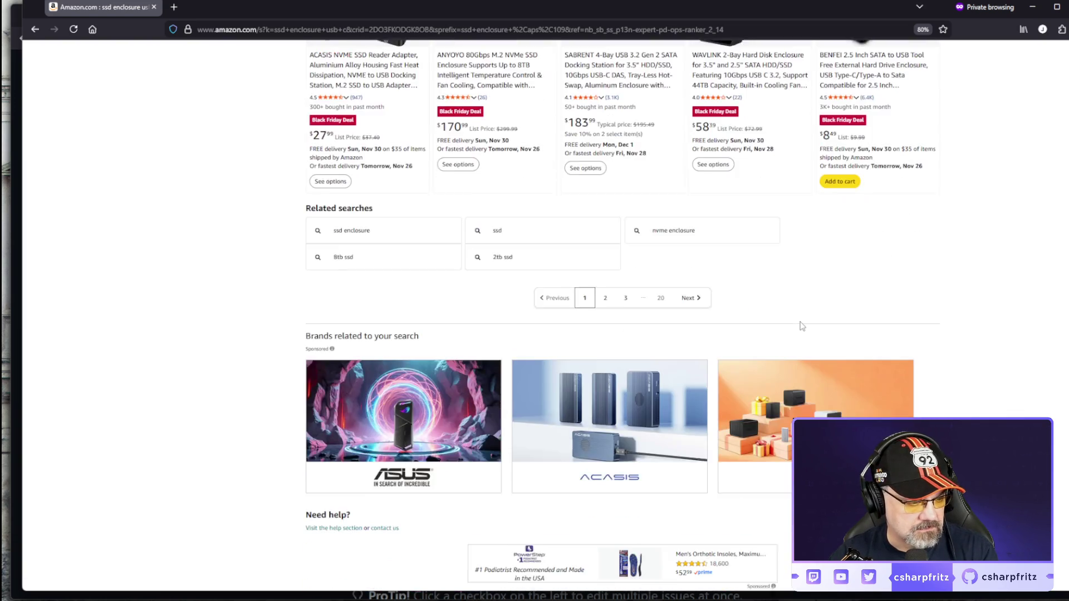
{"action": "scroll", "coordinate": [799, 326], "scroll_direction": "up", "scroll_amount": 18}
{"action": "left_click", "coordinate": [290, 53]}
{"action": "type", "text": "d"}
{"action": "type", "text": "ockcasw"}
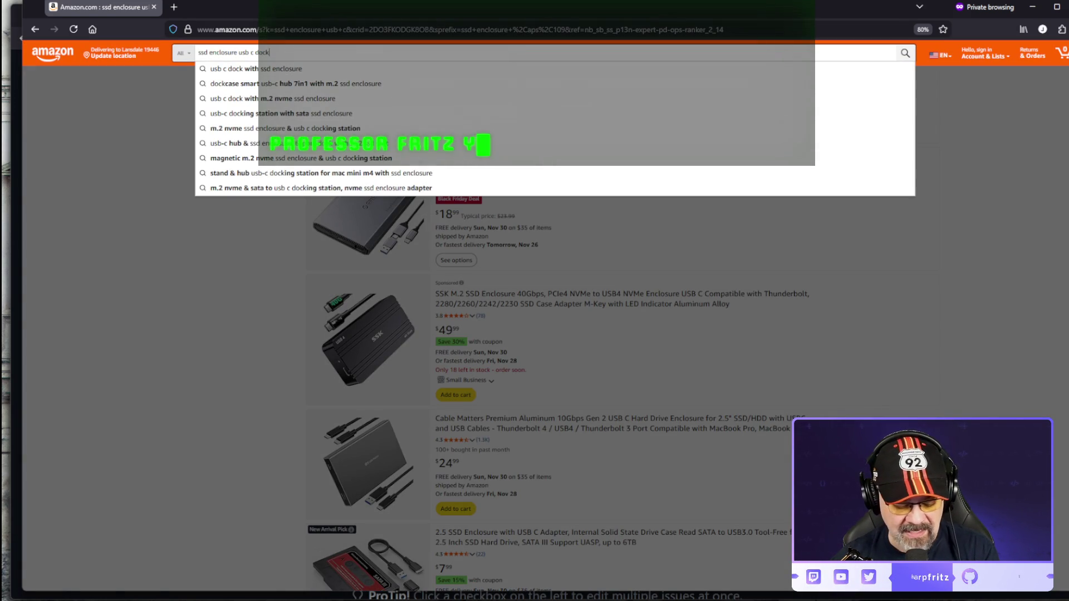
Step: Fix the search to 'dockcase', run it, and open the DOCKCASE Explorer Edition enclosure listing
{"action": "key", "text": "BackSpace"}
{"action": "type", "text": "e"}
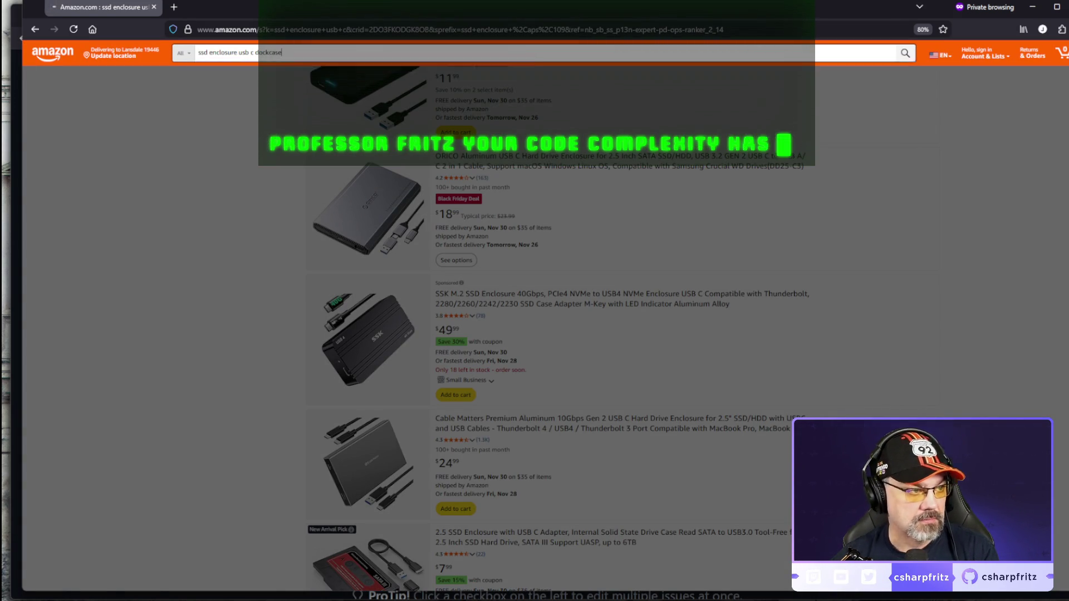
{"action": "key", "text": "Return"}
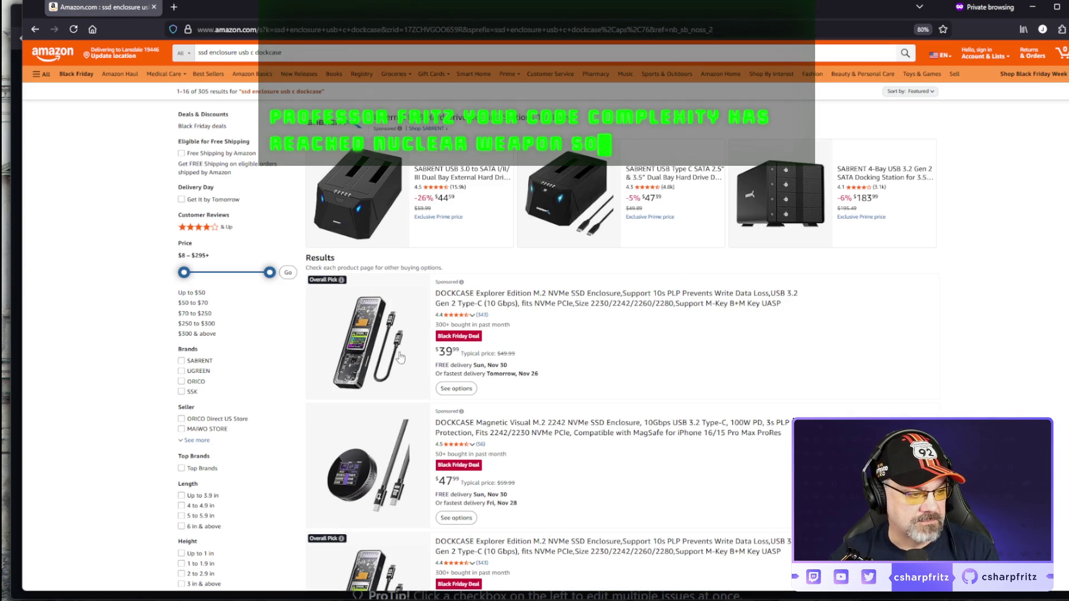
{"action": "left_click", "coordinate": [408, 351]}
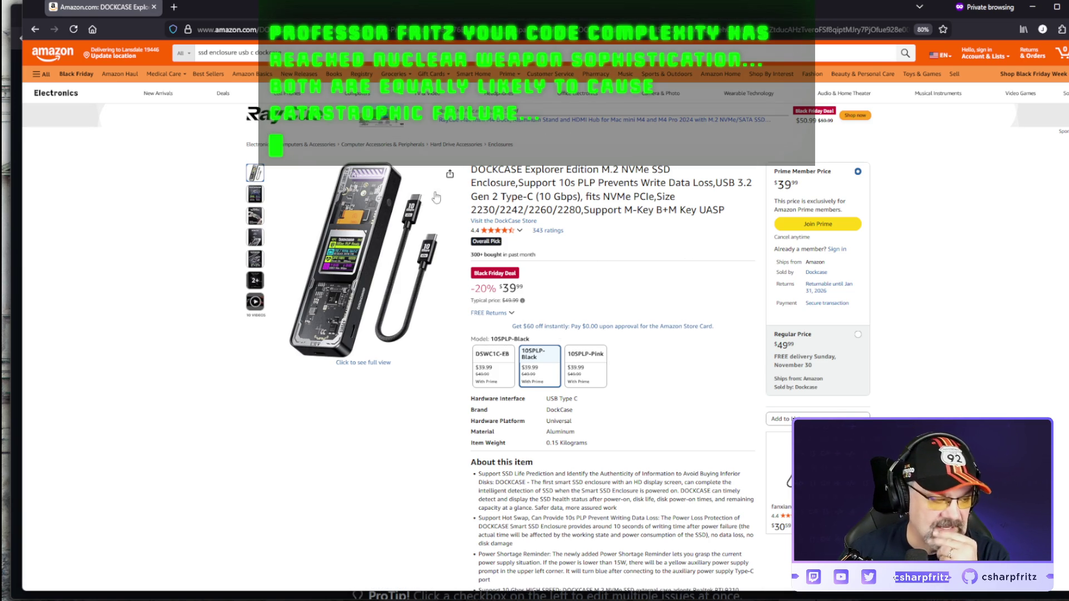
{"action": "mouse_move", "coordinate": [357, 305]}
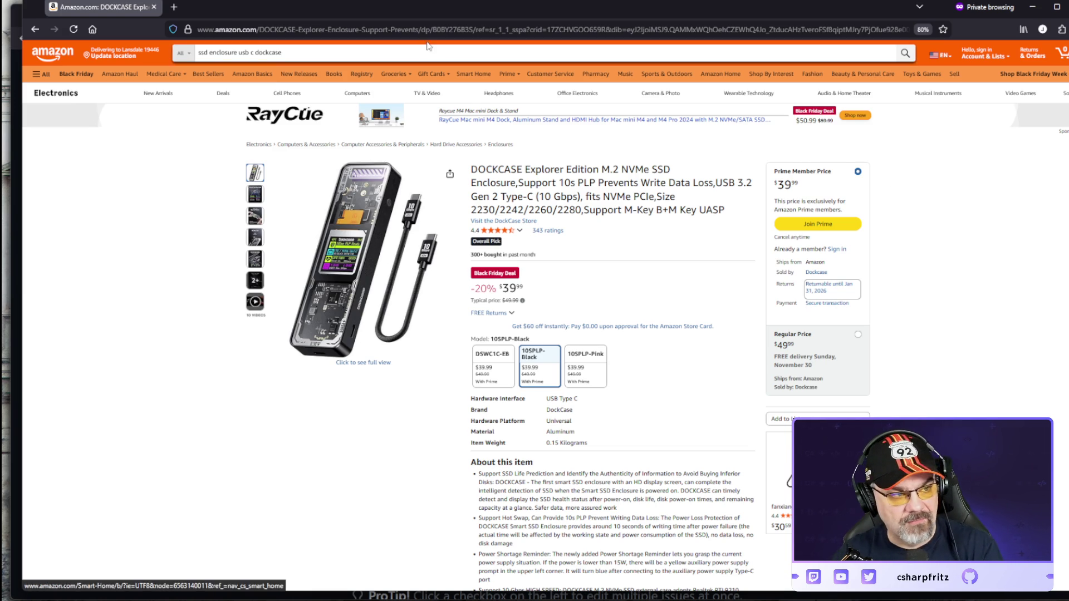
Step: Search 'valve vr headset' in a new private tab and open Gizmodo's Valve headset article
{"action": "key", "text": "ctrl+t"}
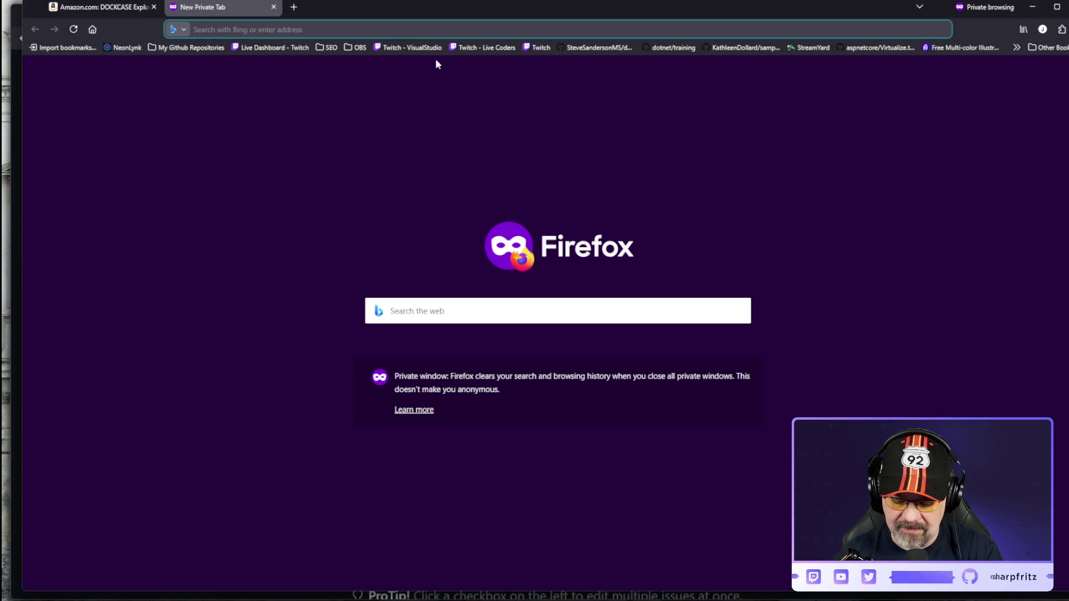
{"action": "type", "text": "valve "}
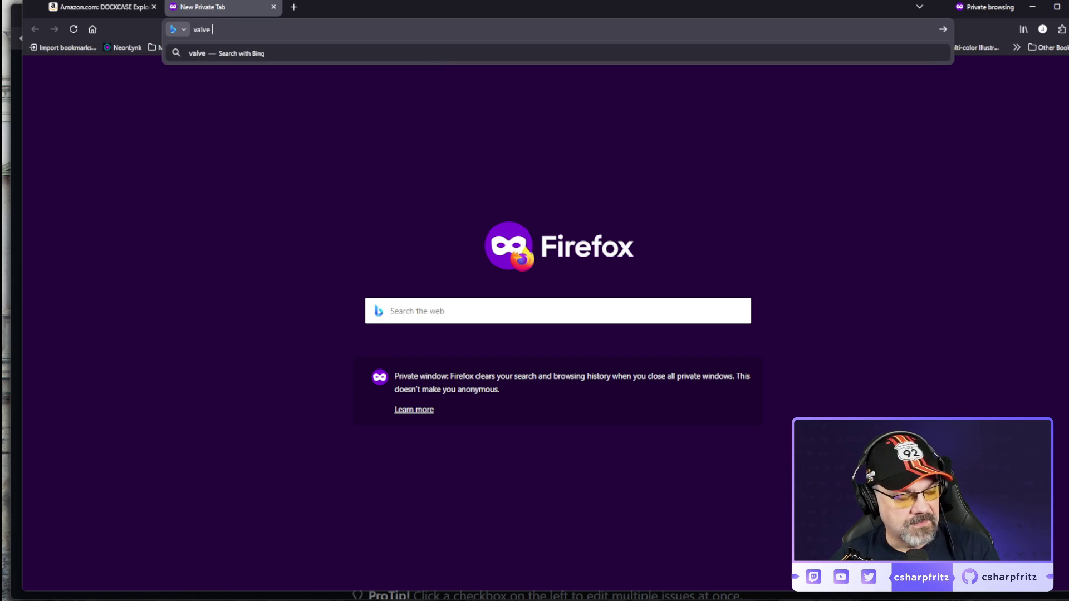
{"action": "type", "text": "vr h"}
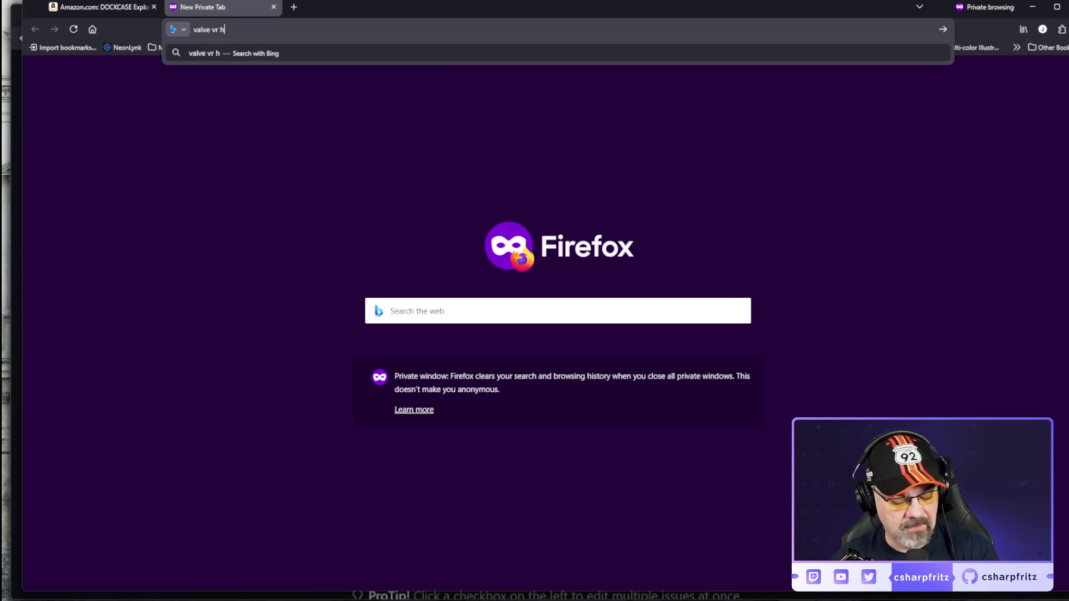
{"action": "type", "text": "eadset"}
{"action": "key", "text": "Return"}
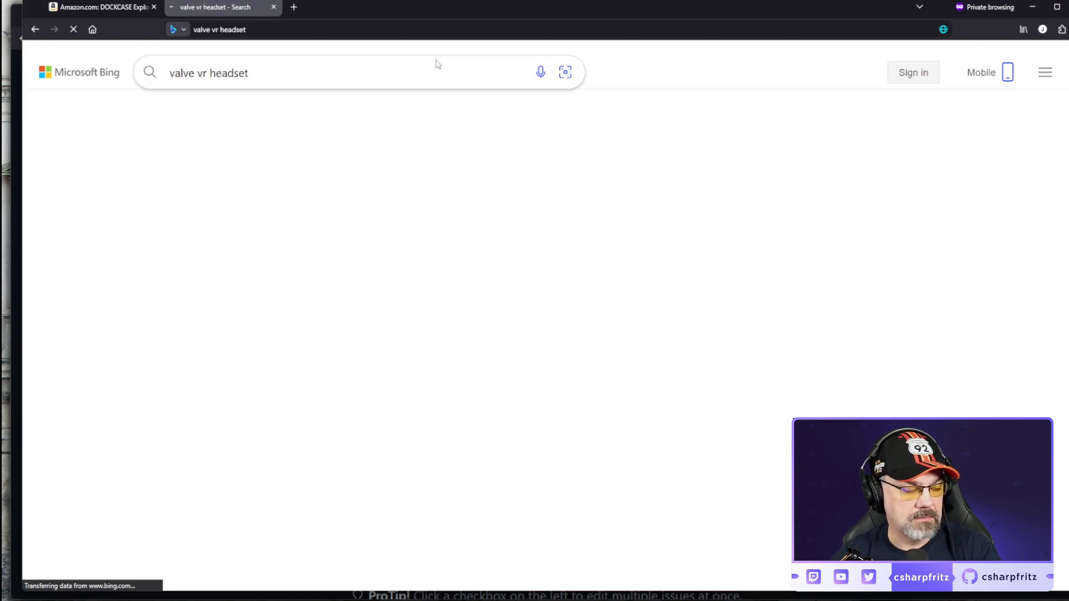
{"action": "scroll", "coordinate": [389, 195], "scroll_direction": "down", "scroll_amount": 6}
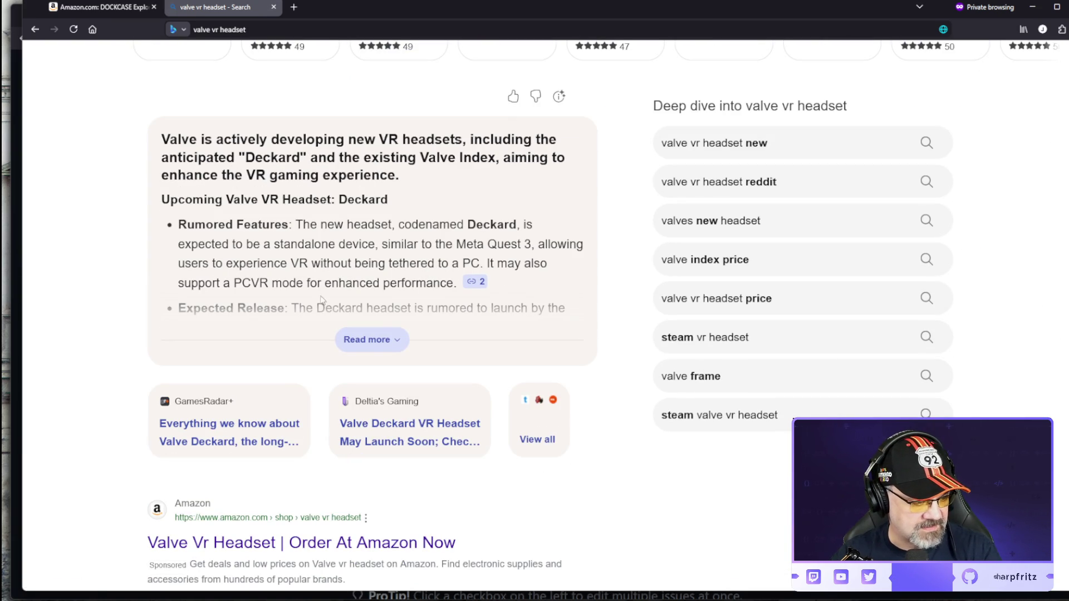
{"action": "scroll", "coordinate": [284, 303], "scroll_direction": "down", "scroll_amount": 4}
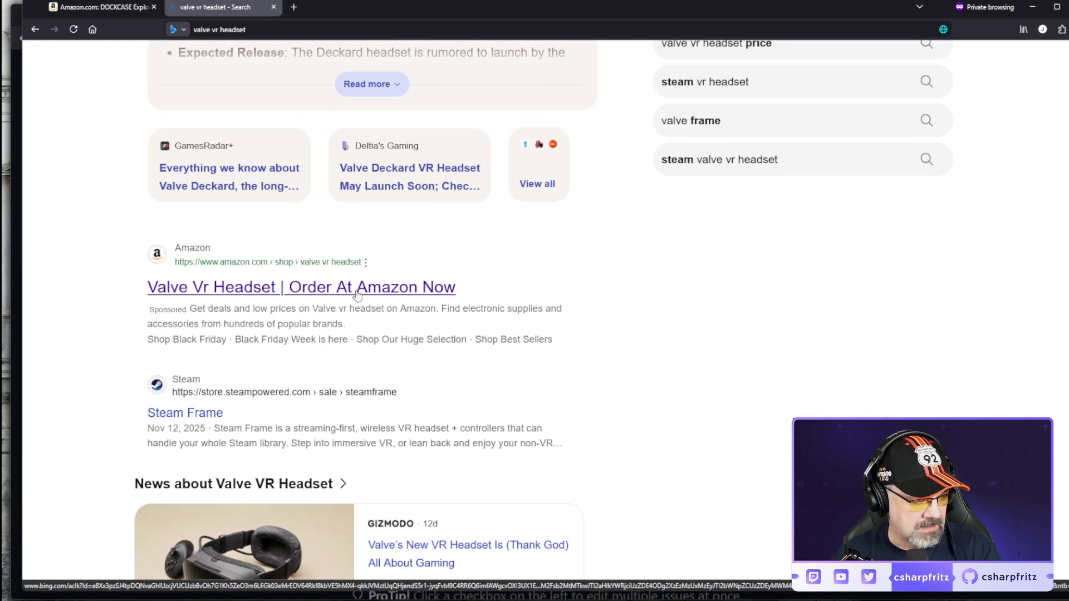
{"action": "scroll", "coordinate": [360, 297], "scroll_direction": "down", "scroll_amount": 4}
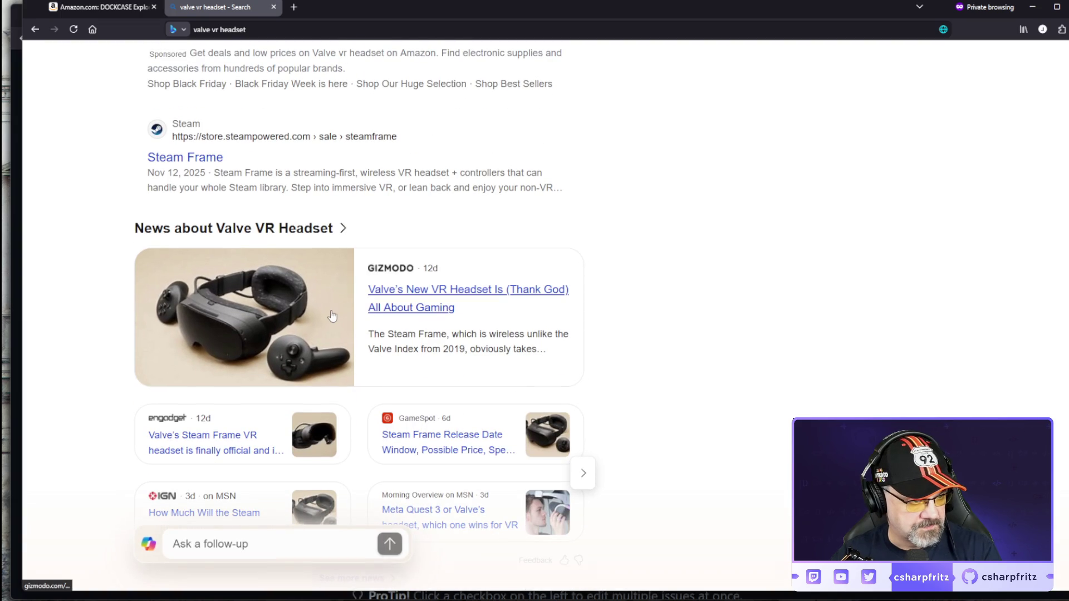
{"action": "left_click", "coordinate": [273, 321]}
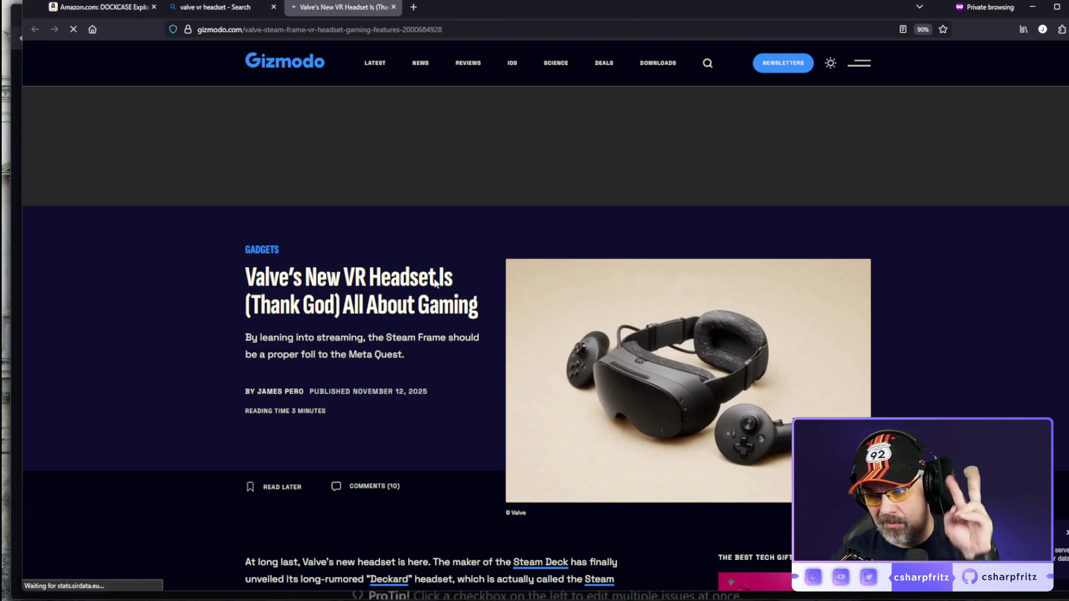
Step: Read through Gizmodo's Valve VR headset article, then close its tab to return to Bing
{"action": "scroll", "coordinate": [885, 330], "scroll_direction": "down", "scroll_amount": 2}
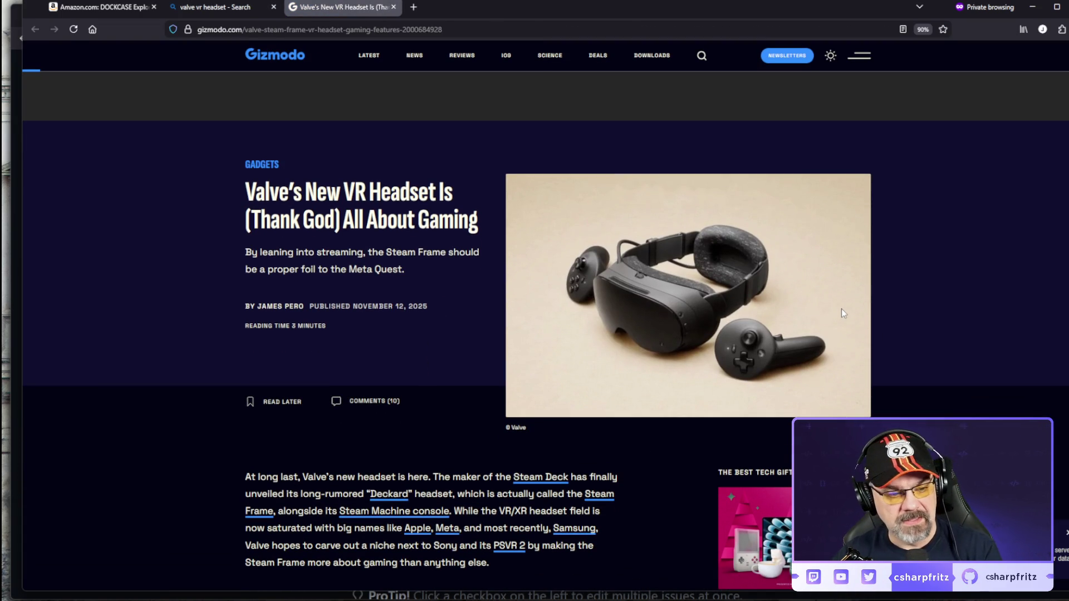
{"action": "scroll", "coordinate": [842, 305], "scroll_direction": "down", "scroll_amount": 2}
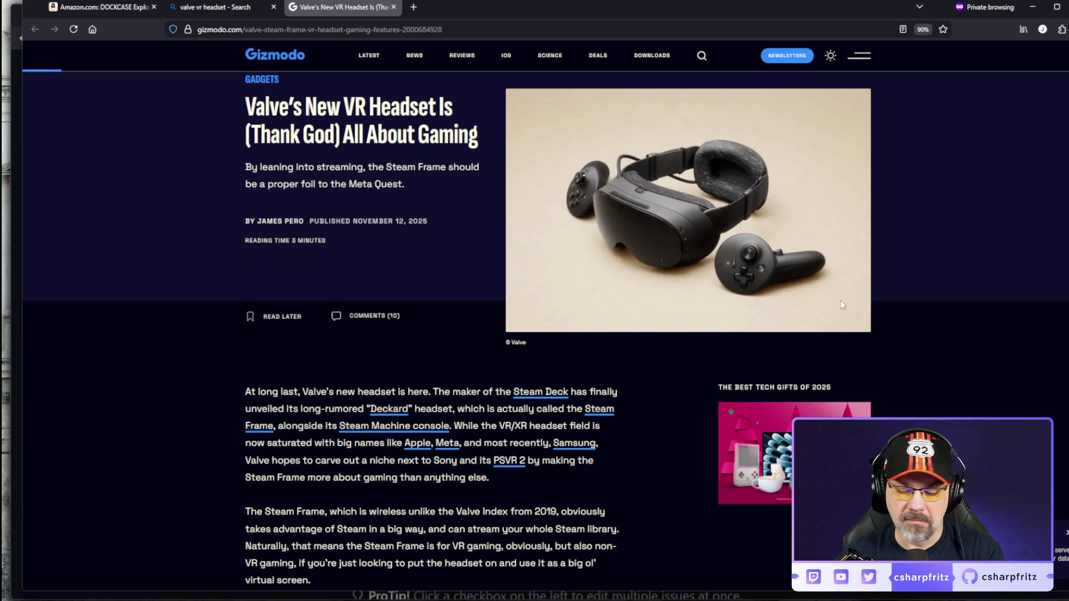
{"action": "scroll", "coordinate": [841, 304], "scroll_direction": "down", "scroll_amount": 15}
{"action": "scroll", "coordinate": [840, 305], "scroll_direction": "up", "scroll_amount": 4}
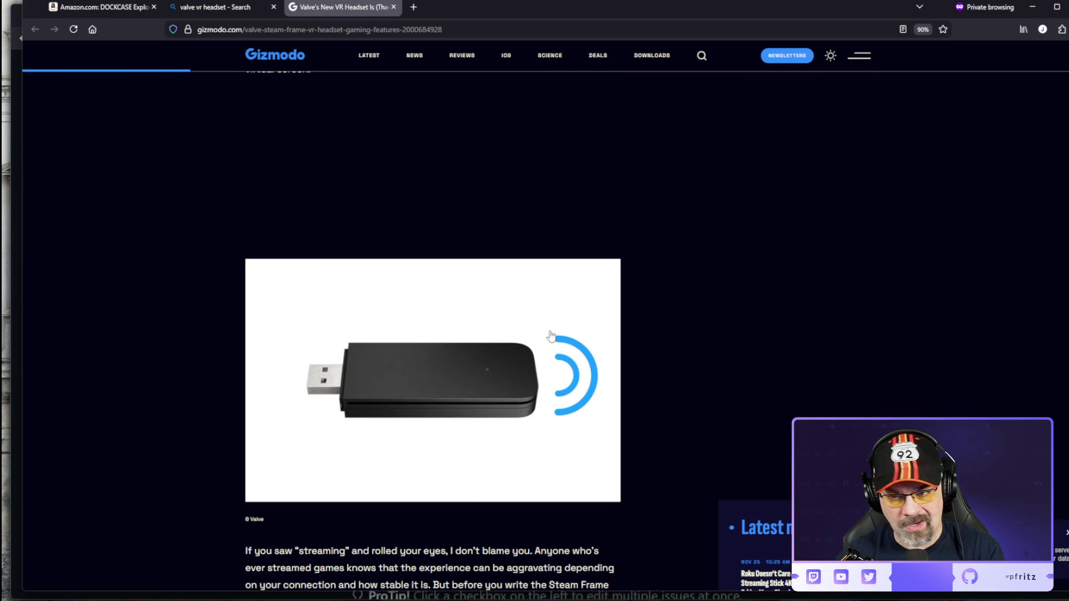
{"action": "scroll", "coordinate": [633, 399], "scroll_direction": "down", "scroll_amount": 5}
{"action": "scroll", "coordinate": [632, 401], "scroll_direction": "down", "scroll_amount": 15}
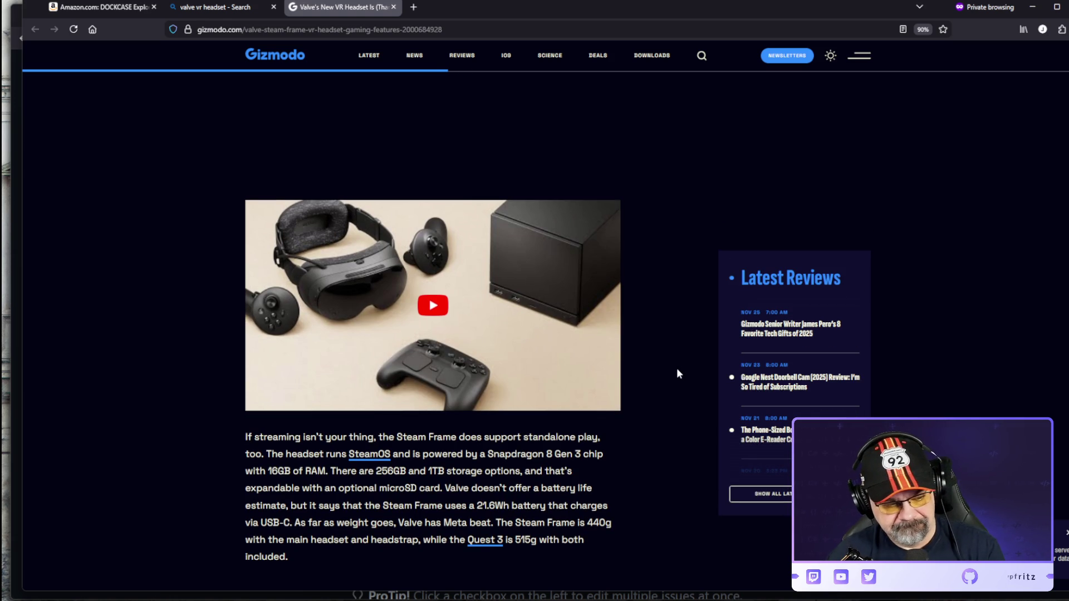
{"action": "scroll", "coordinate": [678, 363], "scroll_direction": "down", "scroll_amount": 9}
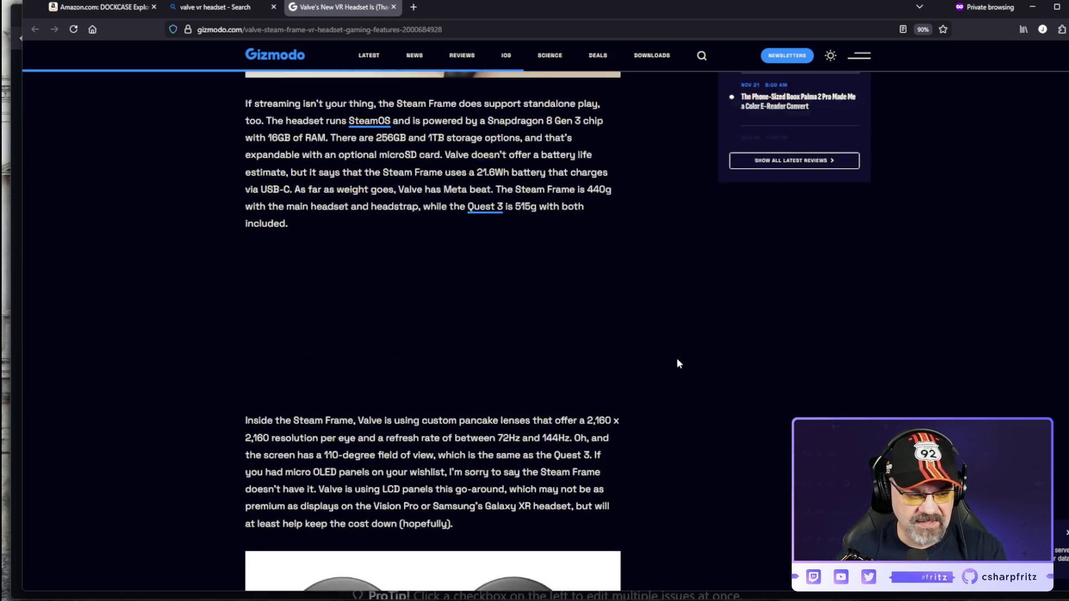
{"action": "scroll", "coordinate": [677, 363], "scroll_direction": "down", "scroll_amount": 3}
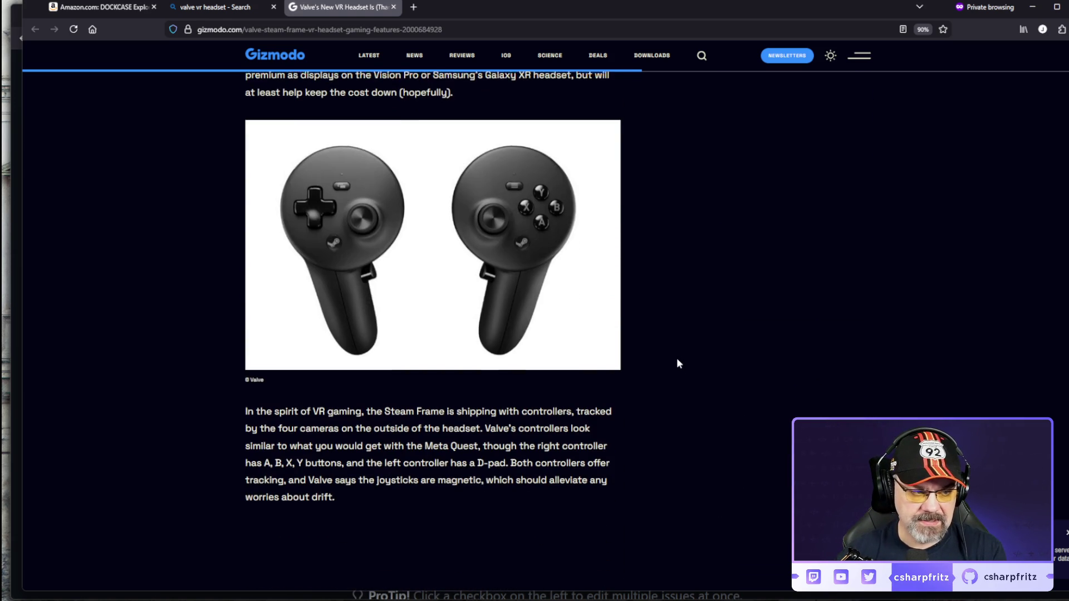
{"action": "scroll", "coordinate": [678, 363], "scroll_direction": "down", "scroll_amount": 2}
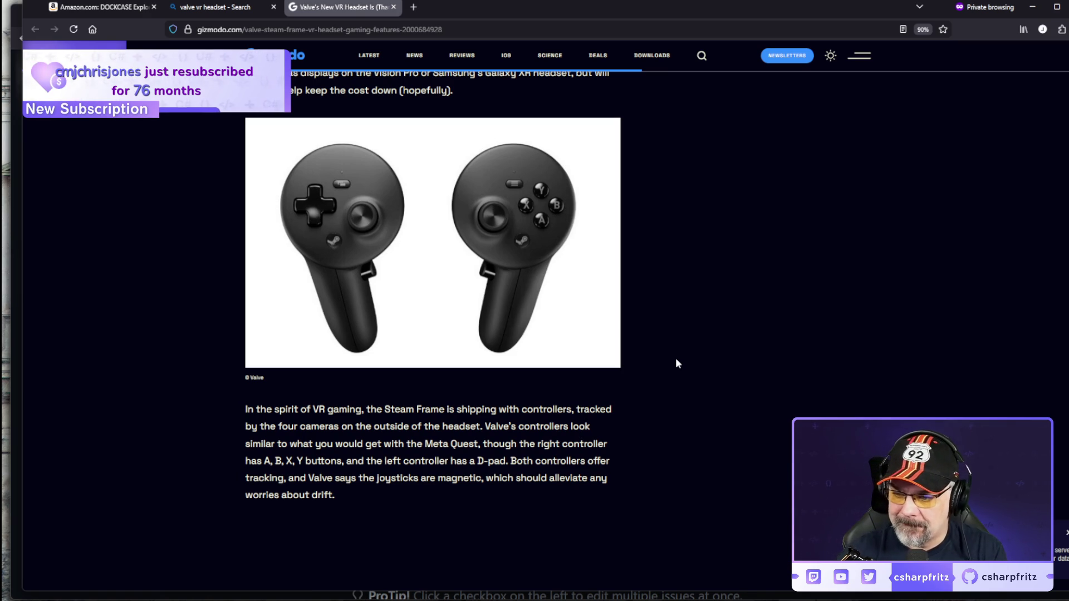
{"action": "scroll", "coordinate": [678, 363], "scroll_direction": "down", "scroll_amount": 6}
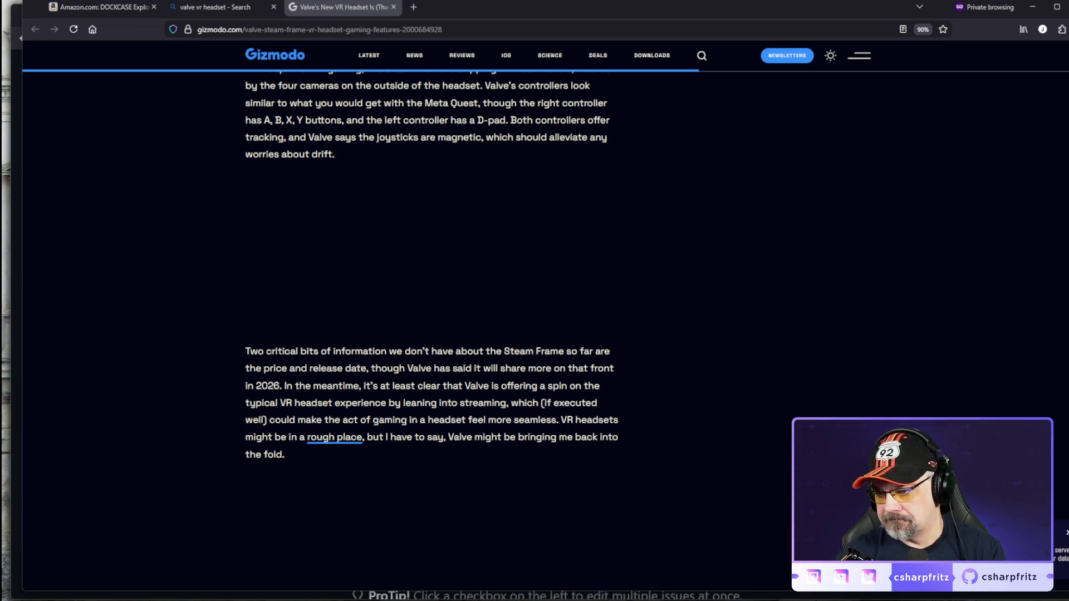
{"action": "scroll", "coordinate": [595, 293], "scroll_direction": "down", "scroll_amount": 8}
{"action": "scroll", "coordinate": [592, 300], "scroll_direction": "up", "scroll_amount": 15}
{"action": "scroll", "coordinate": [595, 299], "scroll_direction": "down", "scroll_amount": 15}
{"action": "scroll", "coordinate": [595, 295], "scroll_direction": "up", "scroll_amount": 9}
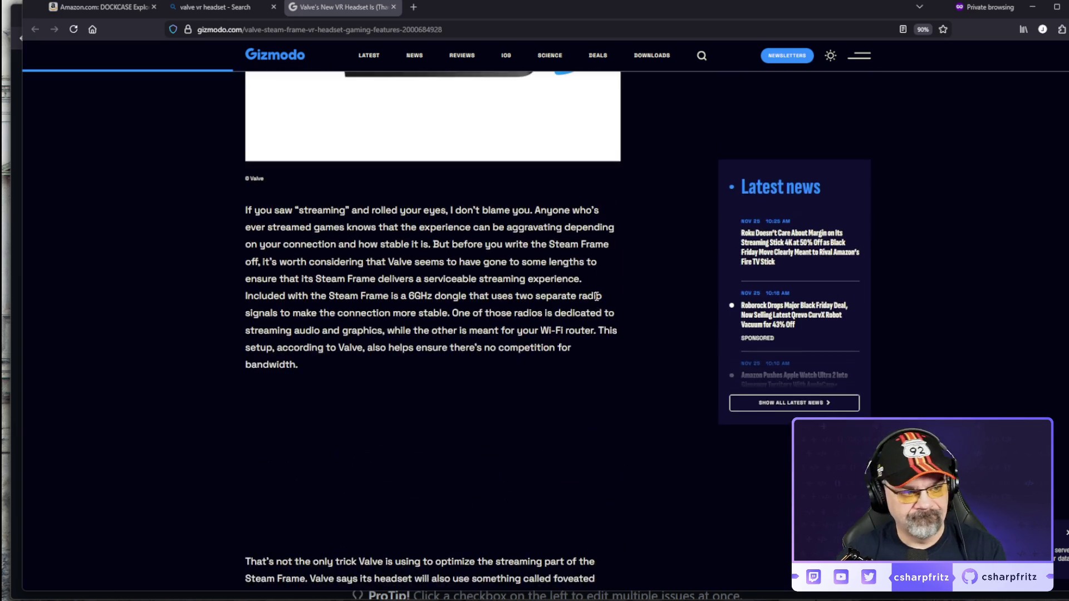
{"action": "scroll", "coordinate": [596, 296], "scroll_direction": "up", "scroll_amount": 10}
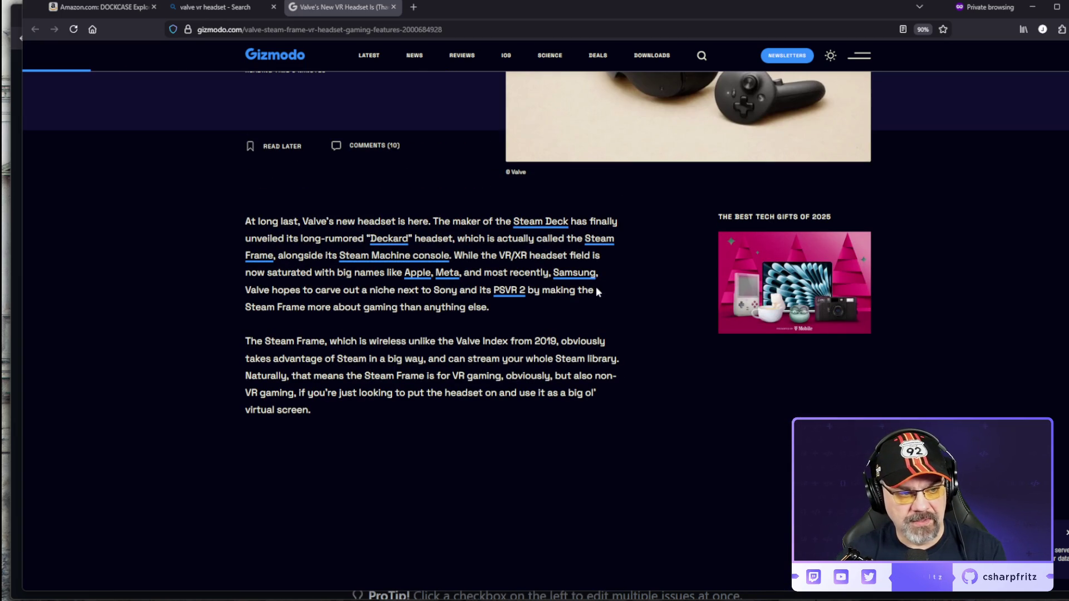
{"action": "left_click", "coordinate": [393, 7]}
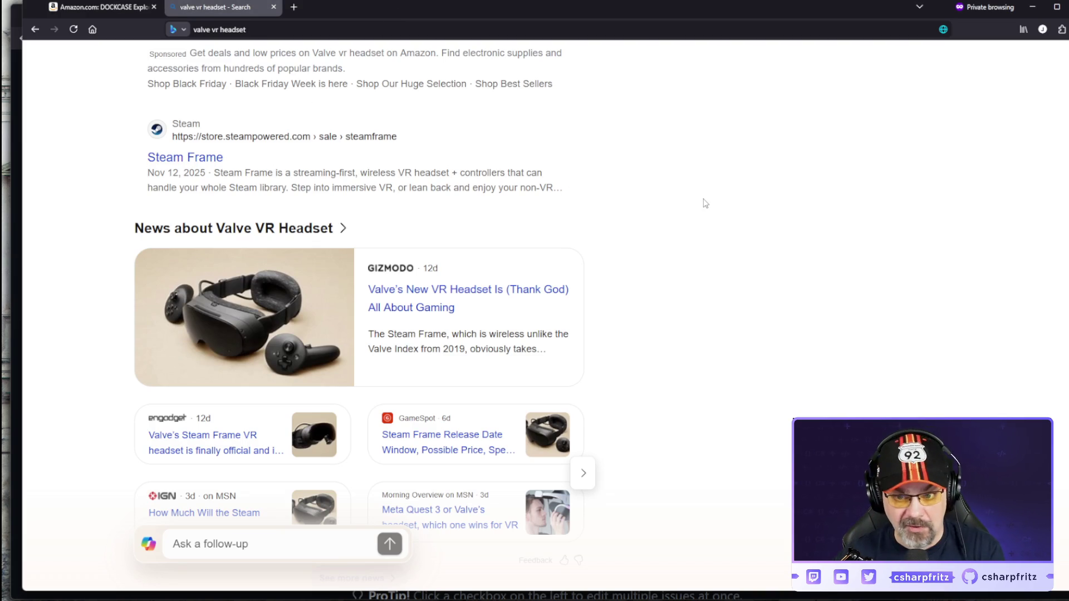
Step: Load visor.com and look over its headset product page
{"action": "left_click", "coordinate": [362, 29]}
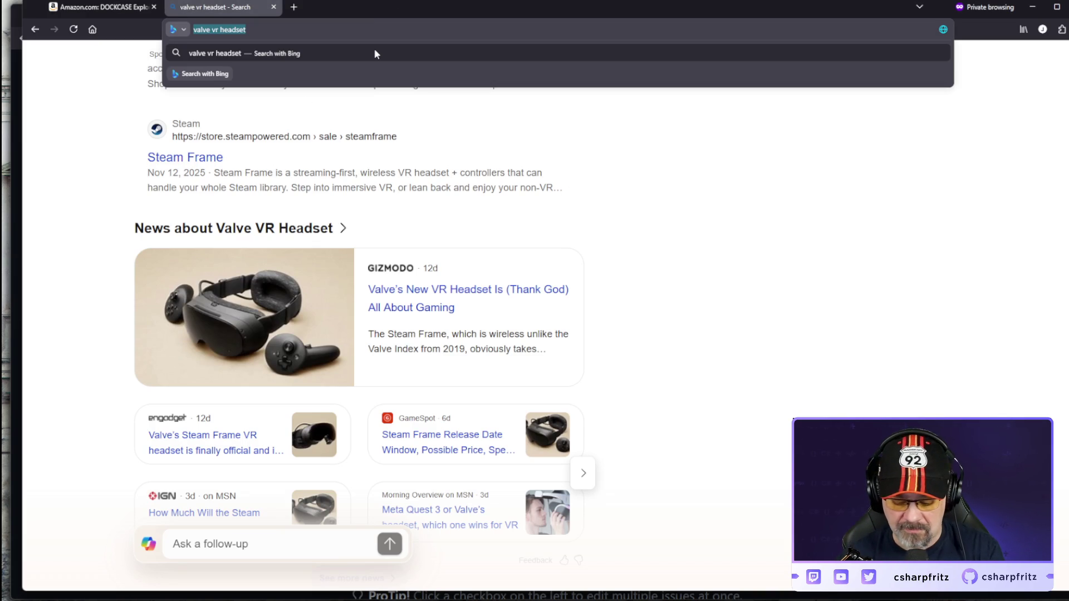
{"action": "type", "text": "visor.com"}
{"action": "key", "text": "Return"}
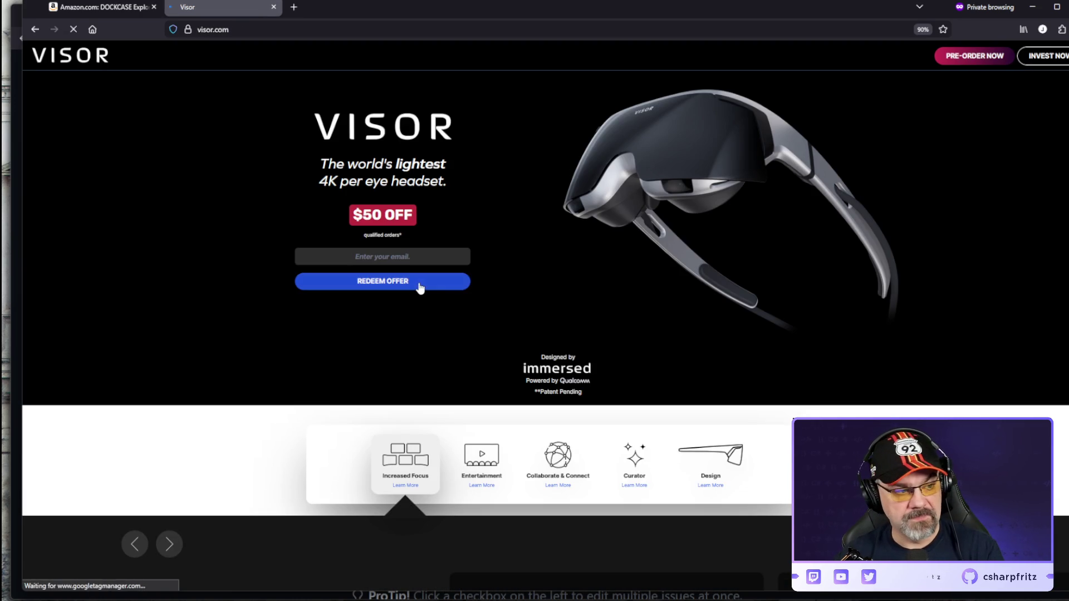
{"action": "scroll", "coordinate": [644, 351], "scroll_direction": "down", "scroll_amount": 10}
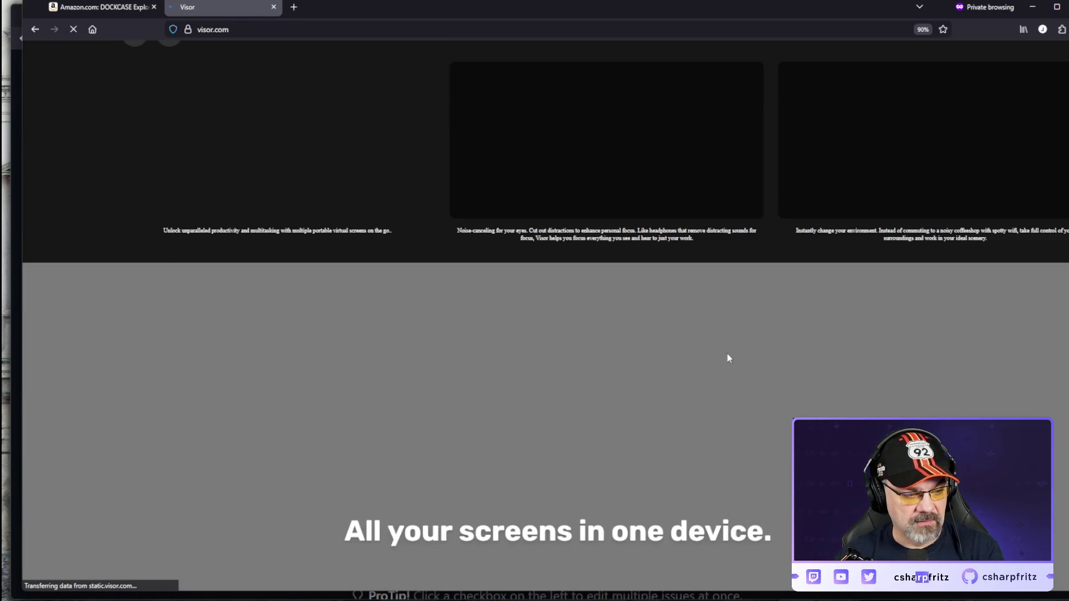
{"action": "scroll", "coordinate": [834, 345], "scroll_direction": "up", "scroll_amount": 10}
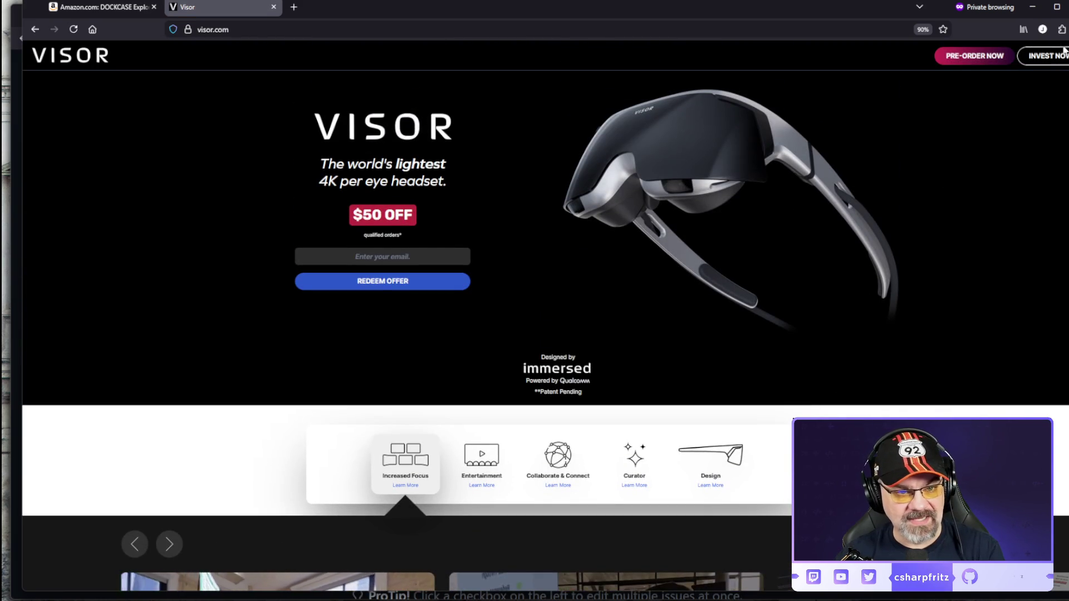
{"action": "scroll", "coordinate": [893, 282], "scroll_direction": "down", "scroll_amount": 10}
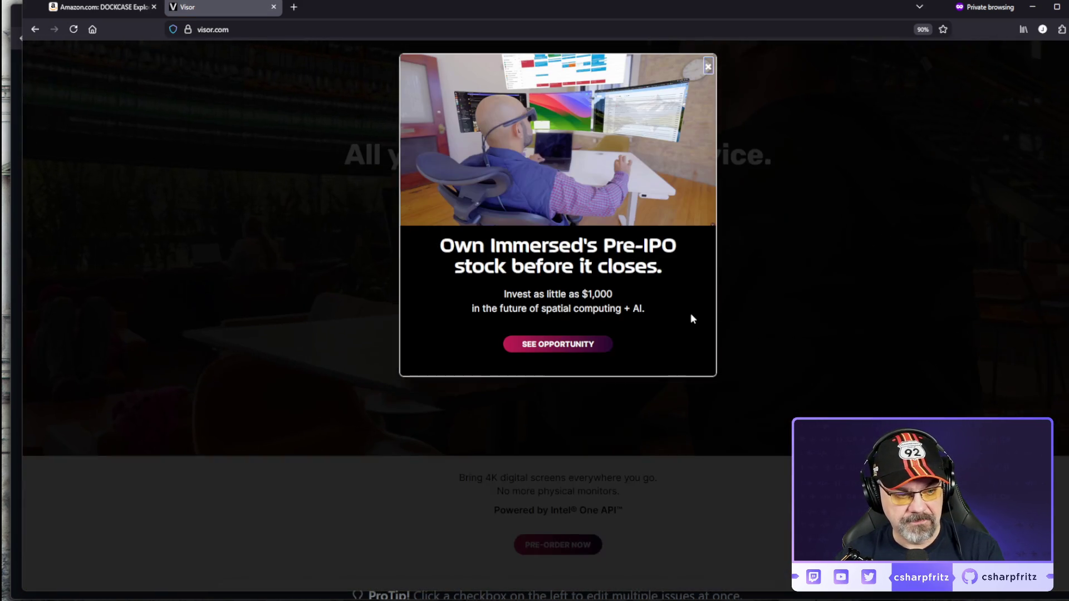
{"action": "scroll", "coordinate": [693, 318], "scroll_direction": "down", "scroll_amount": 8}
Step: Dismiss the investment pop-up and go to the Visor blog from the page footer
{"action": "left_click", "coordinate": [707, 66]}
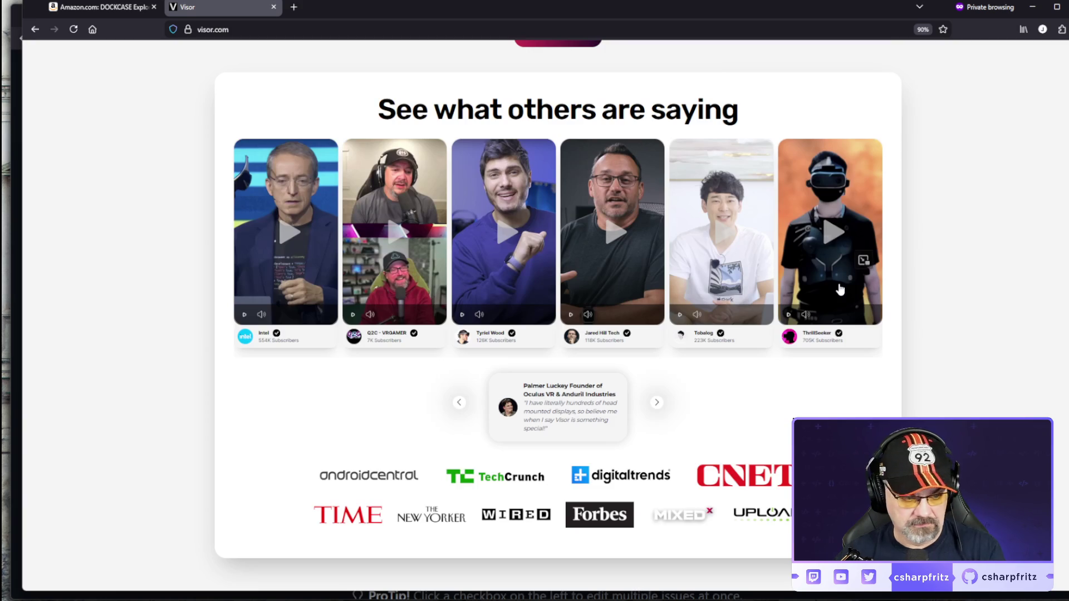
{"action": "scroll", "coordinate": [785, 267], "scroll_direction": "down", "scroll_amount": 10}
{"action": "scroll", "coordinate": [785, 267], "scroll_direction": "down", "scroll_amount": 12}
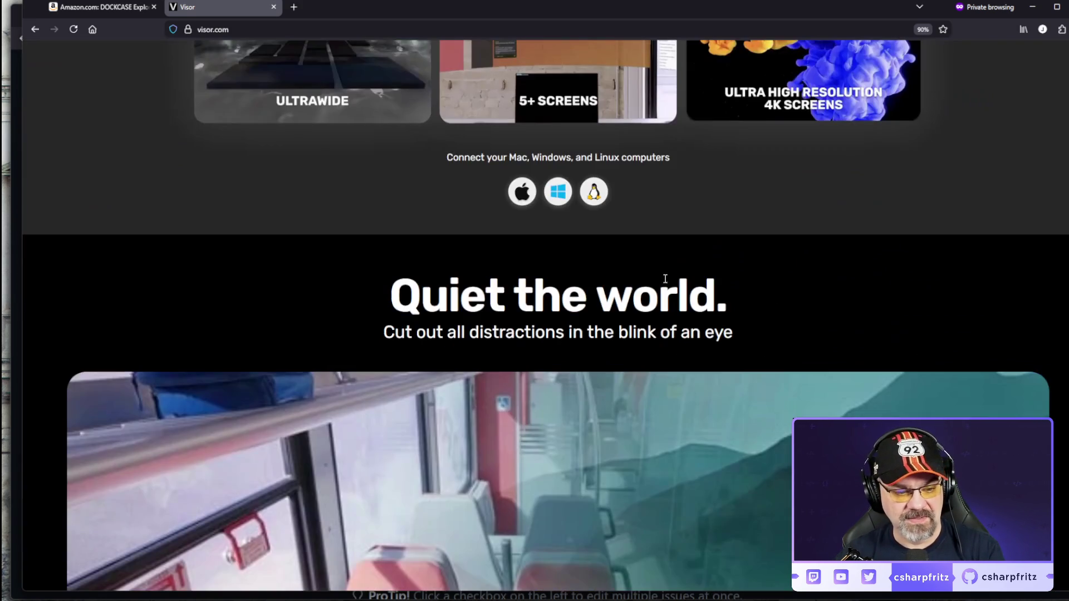
{"action": "scroll", "coordinate": [660, 280], "scroll_direction": "down", "scroll_amount": 20}
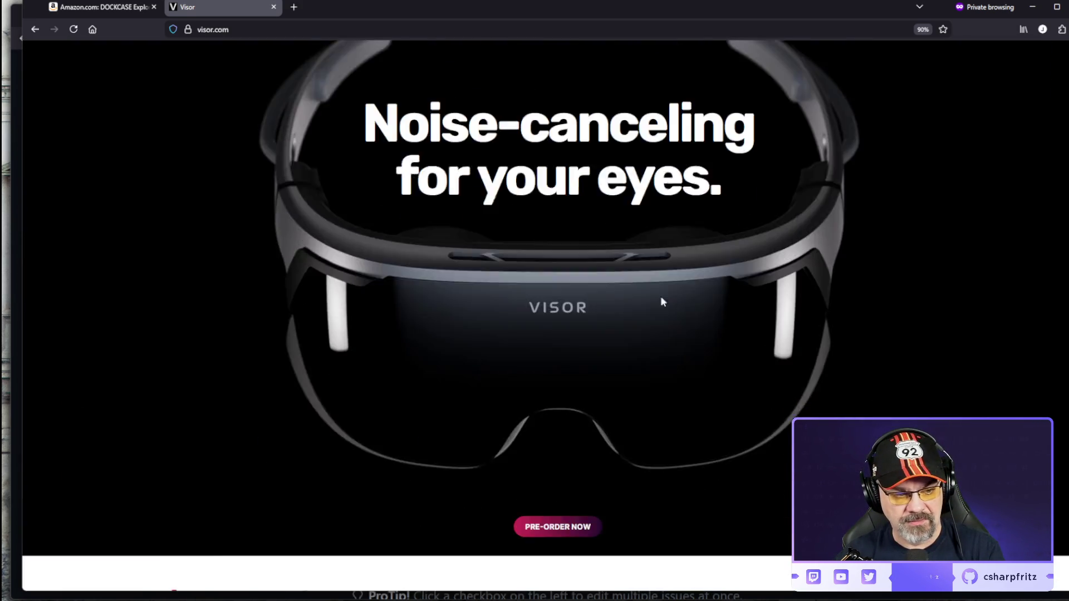
{"action": "scroll", "coordinate": [689, 318], "scroll_direction": "down", "scroll_amount": 20}
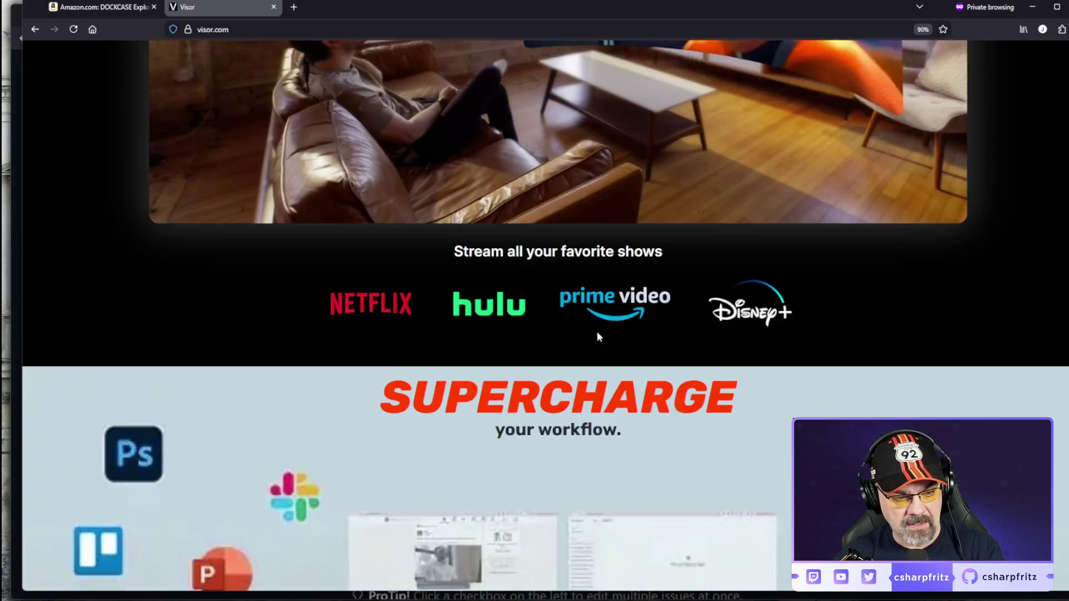
{"action": "scroll", "coordinate": [596, 336], "scroll_direction": "down", "scroll_amount": 15}
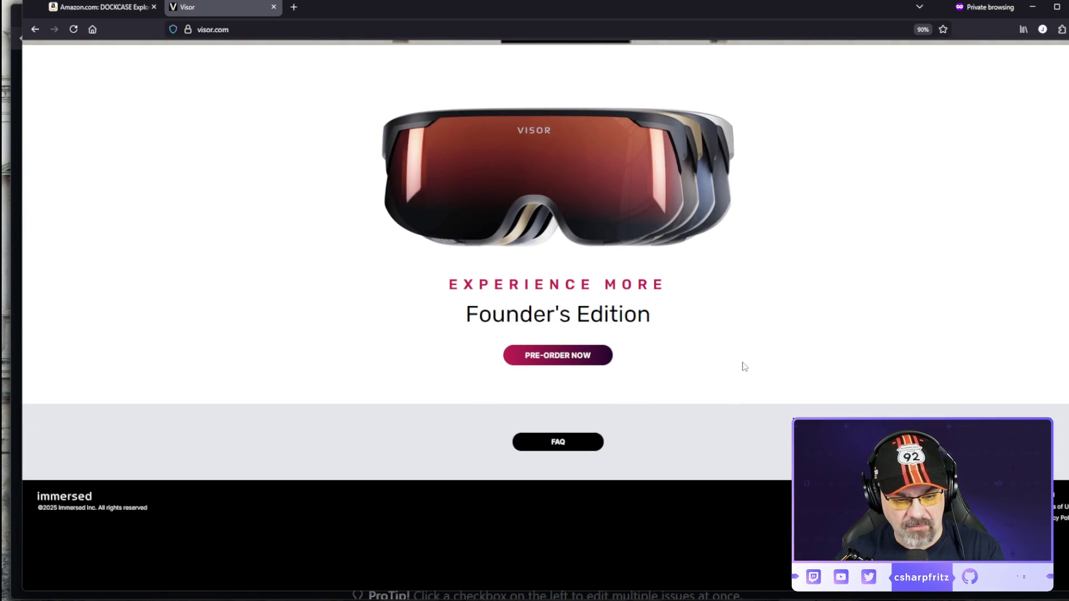
{"action": "left_click", "coordinate": [947, 507]}
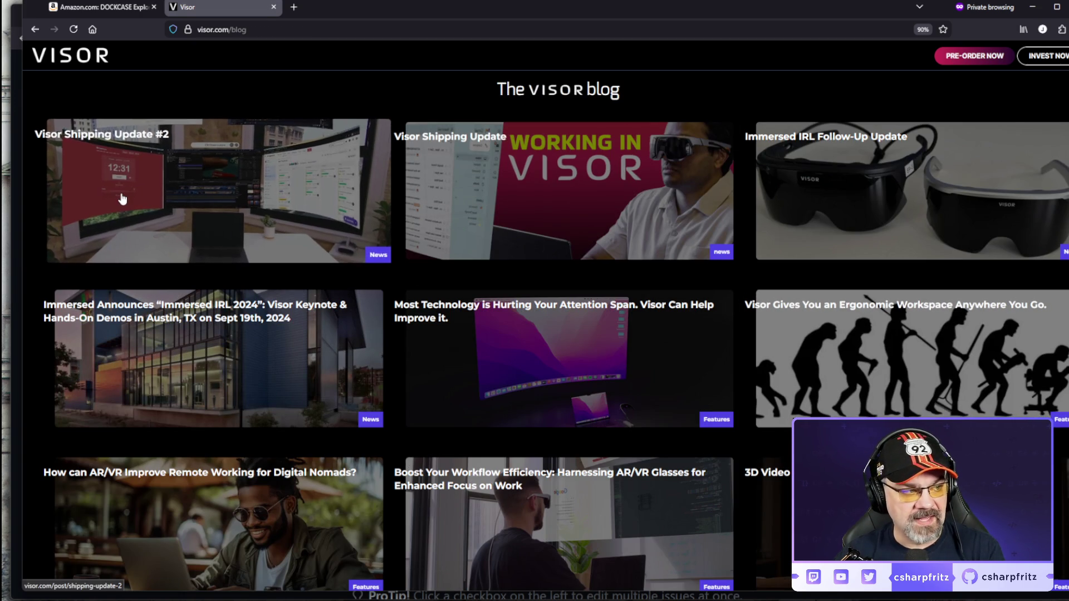
Step: Open 'Visor Shipping Update #2', select its March 7, 2025 date, and close the Visor tab
{"action": "left_click", "coordinate": [123, 198]}
{"action": "triple_click", "coordinate": [216, 139]}
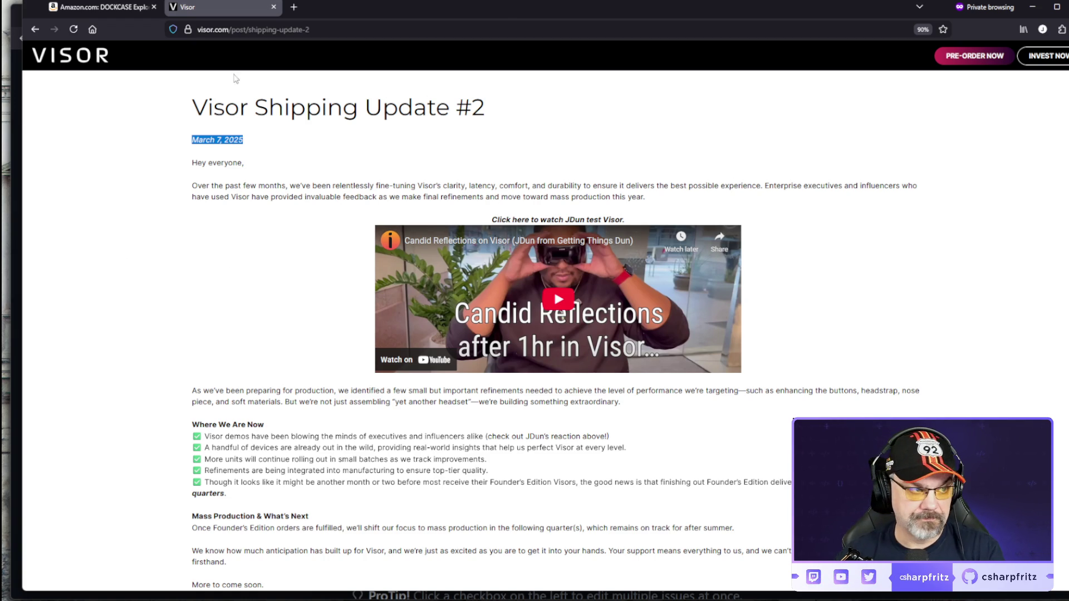
{"action": "left_click", "coordinate": [273, 7]}
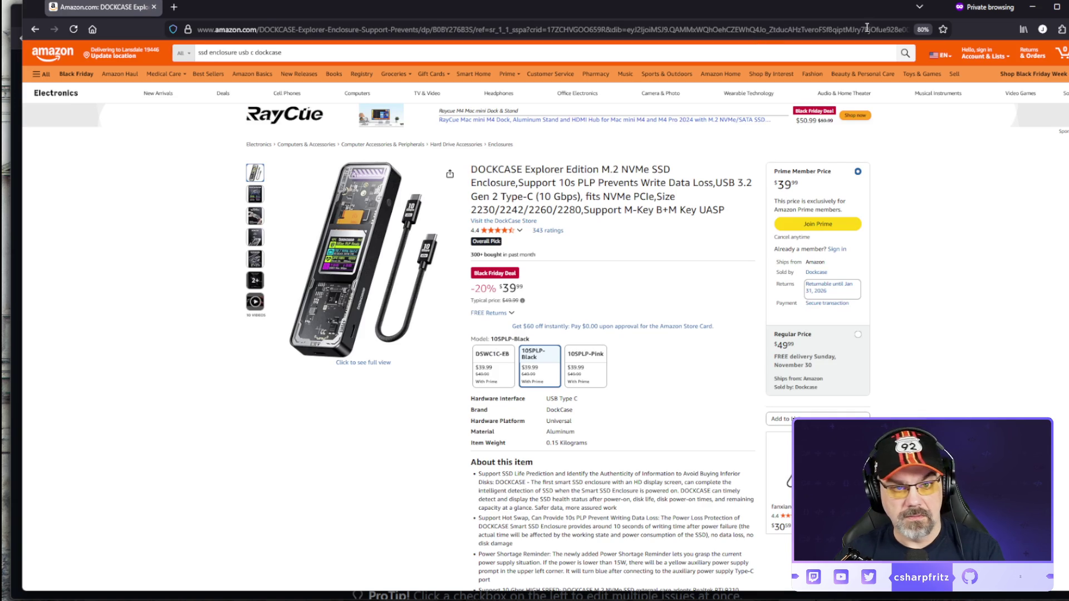
Step: Close the private Amazon window and bring the TagzApp terminal to the front
{"action": "key", "text": "ctrl+w"}
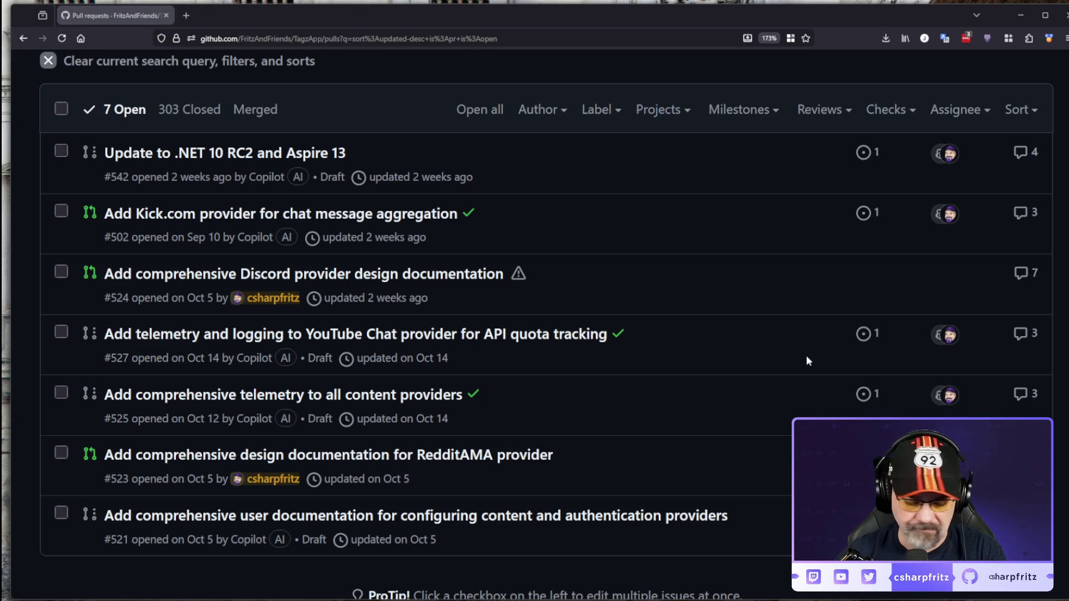
{"action": "mouse_move", "coordinate": [326, 600]}
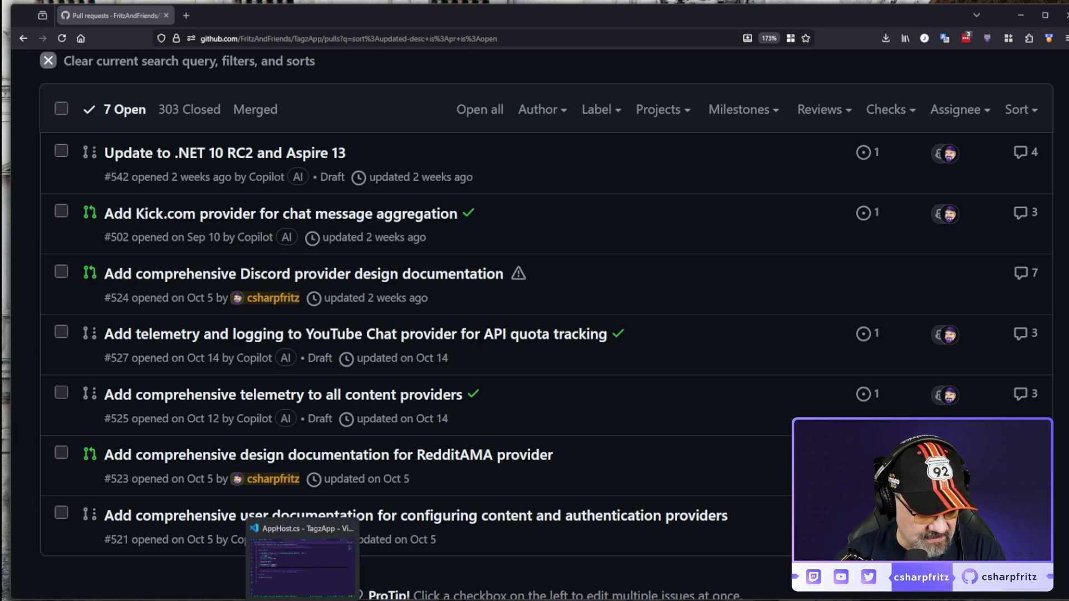
{"action": "left_click", "coordinate": [296, 574]}
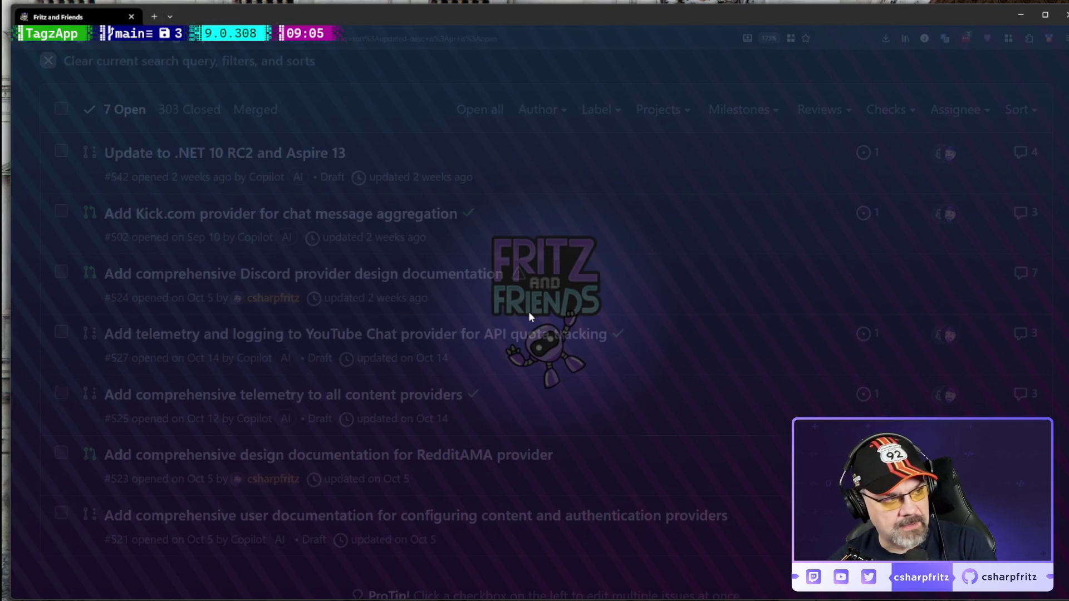
Step: Start a fresh TagzApp prompt line and clear the terminal screen with Ctrl+L
{"action": "key", "text": "Return"}
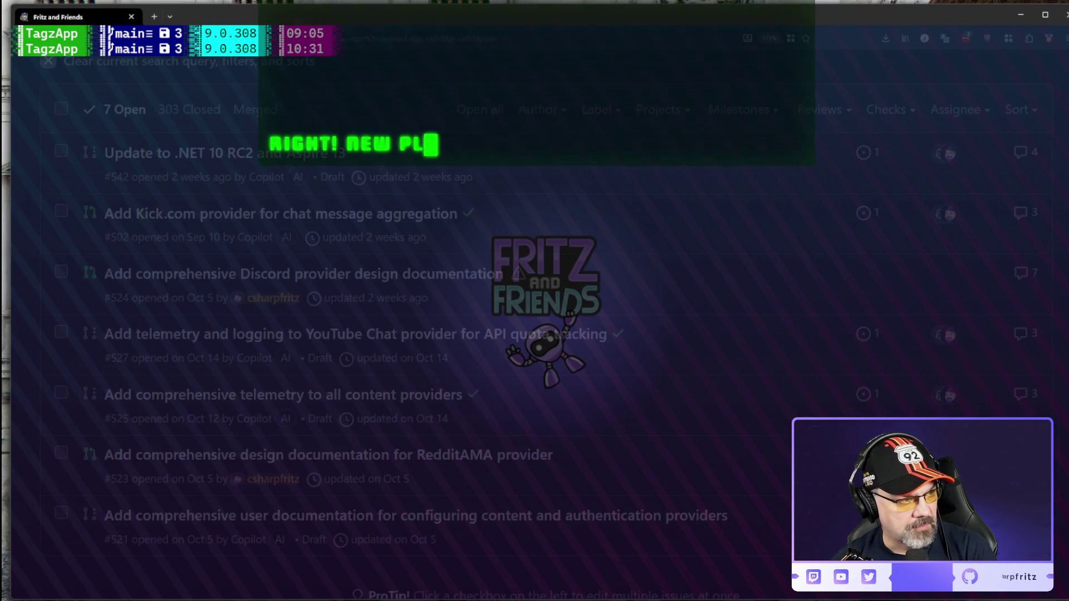
{"action": "key", "text": "ctrl+l"}
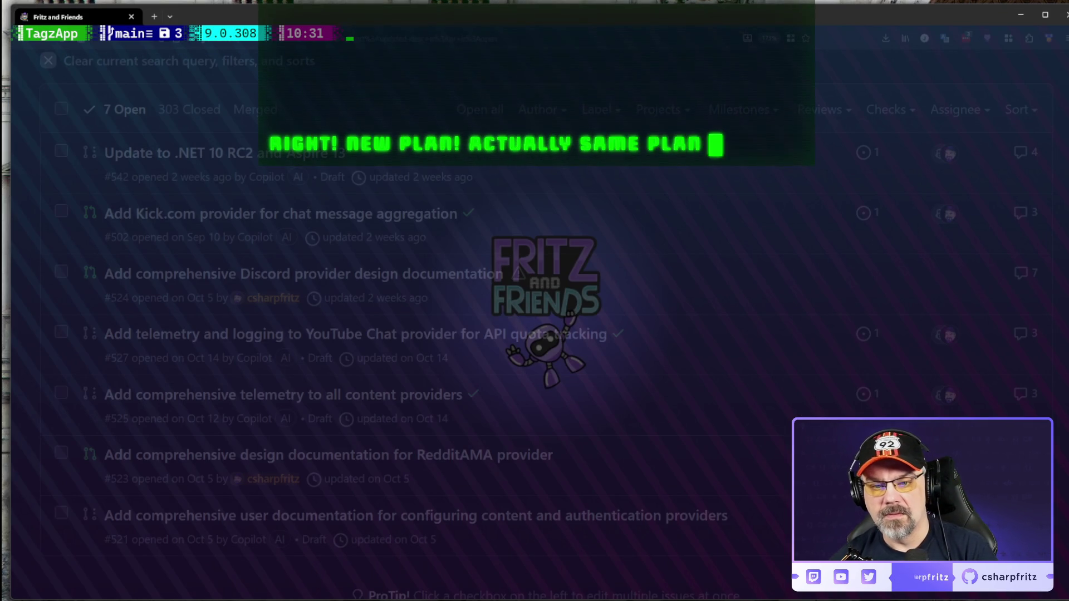